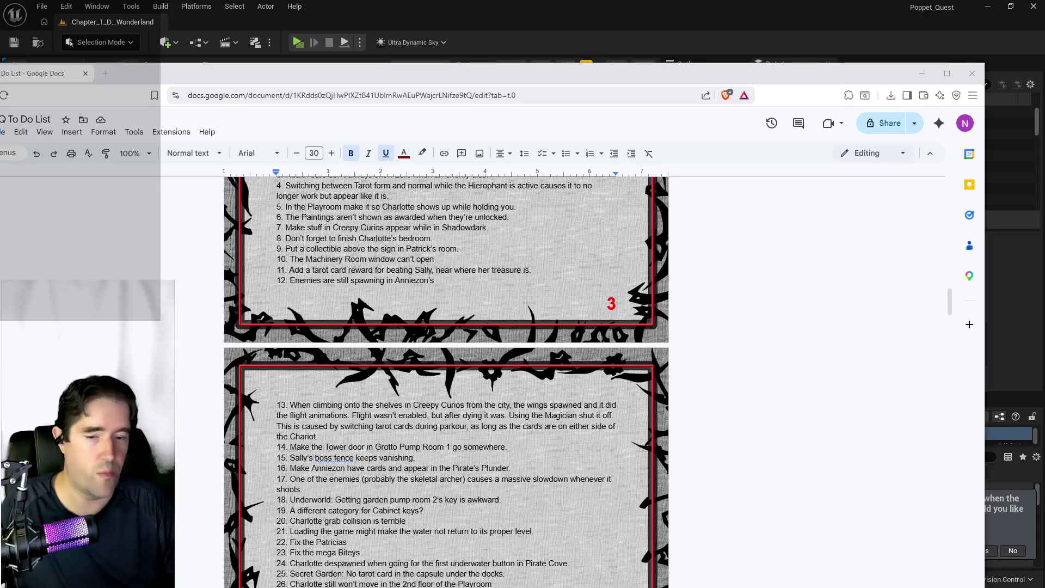
Drag the PQ To Do List window off the right edge, uncovering the Unreal viewport near the mushrooms.
{"action": "left_click", "coordinate": [631, 299]}
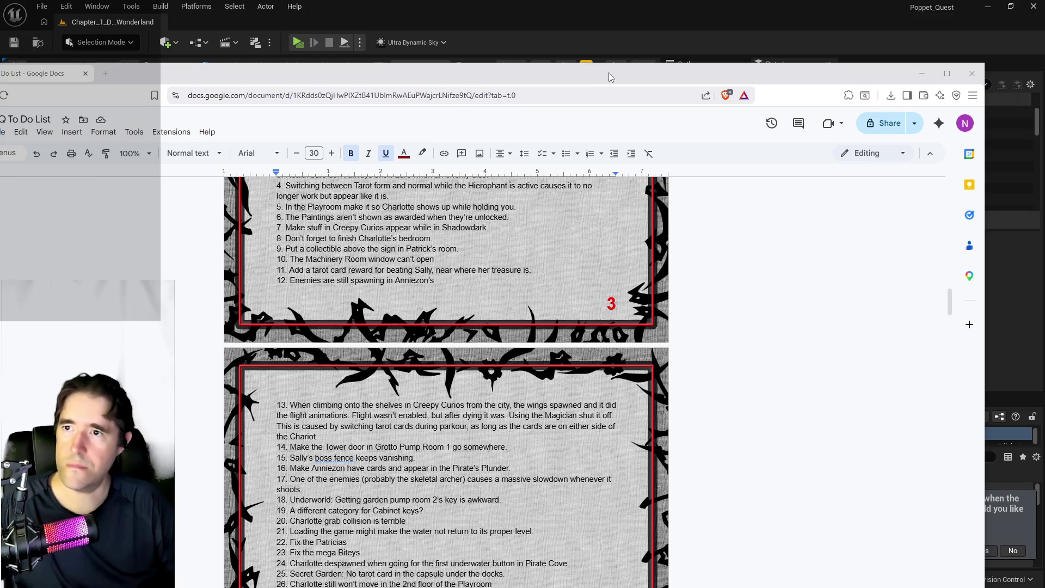
{"action": "left_click_drag", "start_coordinate": [608, 73], "coordinate": [1044, 98]}
{"action": "mouse_move", "coordinate": [503, 339]}
{"action": "left_mouse_down"}
{"action": "mouse_move", "coordinate": [487, 229]}
{"action": "mouse_move", "coordinate": [486, 251]}
{"action": "mouse_move", "coordinate": [451, 272]}
{"action": "left_mouse_up"}
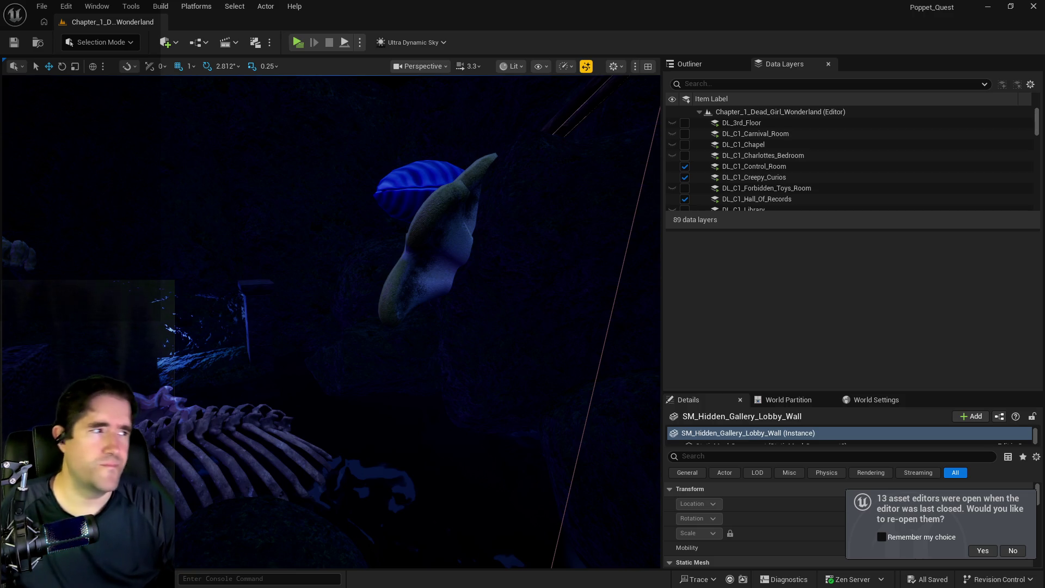
Fly the Chapter 1 camera from the blue mushroom to the lantern-lit bone bridge.
{"action": "left_click_drag", "start_coordinate": [537, 341], "coordinate": [519, 354]}
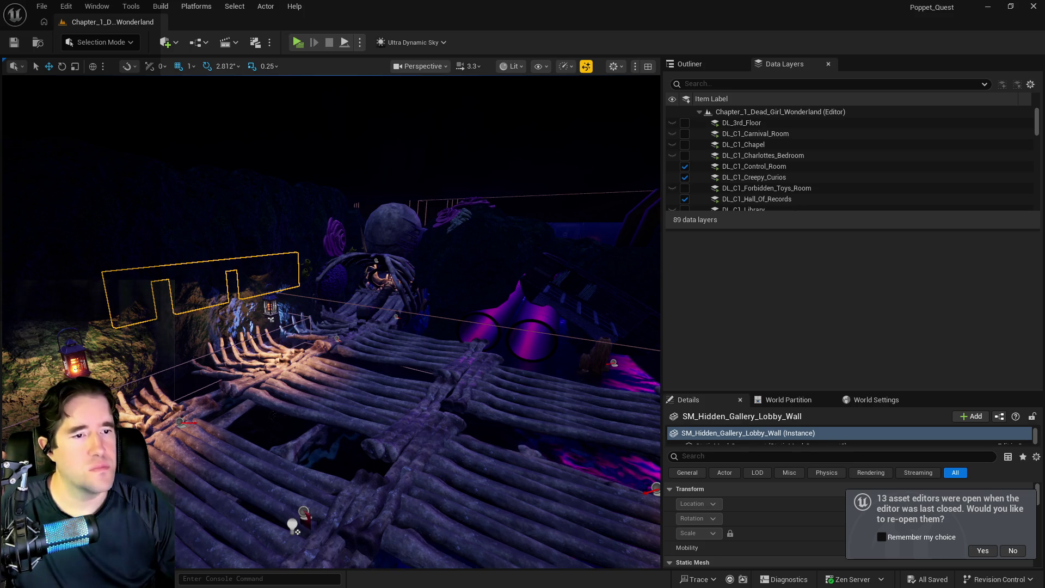
{"action": "key", "text": "alt+Tab"}
Move the to-do list aside and bring the Chapter 2 design document to the front.
{"action": "left_click_drag", "start_coordinate": [588, 100], "coordinate": [724, 174]}
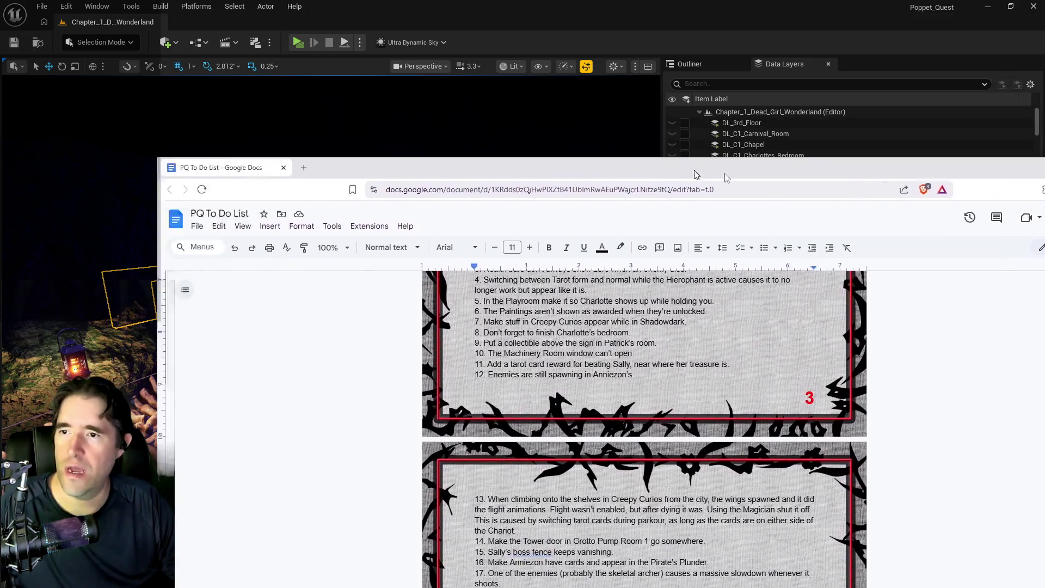
{"action": "key", "text": "alt+Tab"}
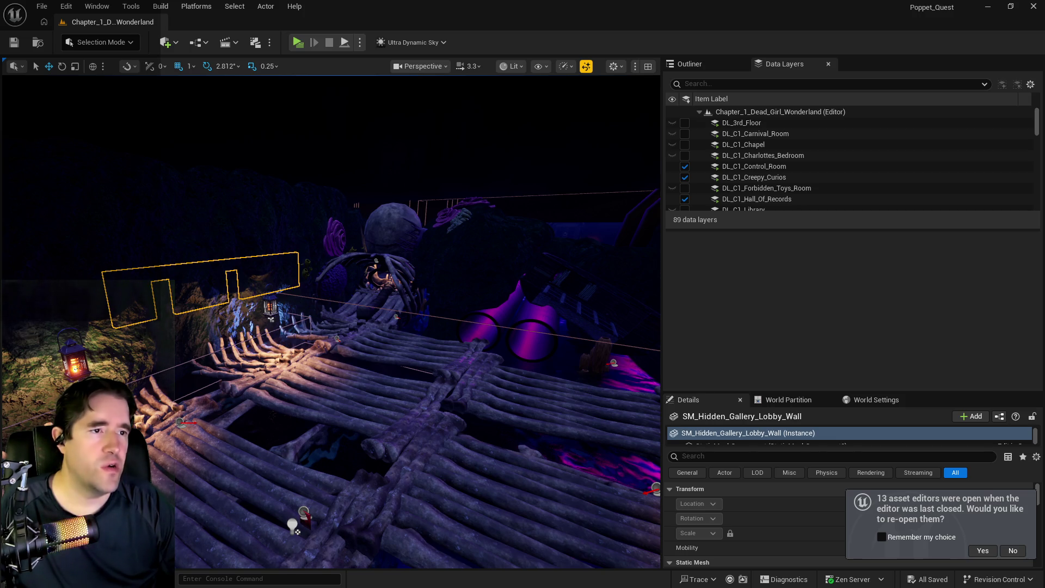
{"action": "key", "text": "alt+Tab"}
Scroll through Chapter 2's Major, Minor and Card Locations lists, placing the cursor beside The Hermit.
{"action": "scroll", "coordinate": [472, 283], "scroll_direction": "down", "scroll_amount": 7}
{"action": "scroll", "coordinate": [471, 283], "scroll_direction": "down", "scroll_amount": 12}
{"action": "scroll", "coordinate": [471, 283], "scroll_direction": "down", "scroll_amount": 10}
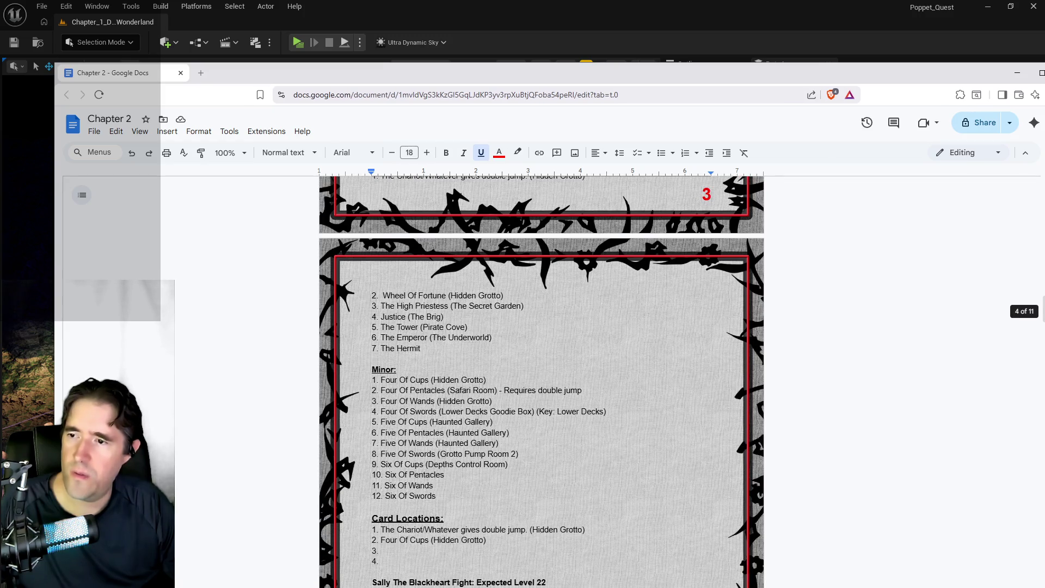
{"action": "scroll", "coordinate": [486, 401], "scroll_direction": "down", "scroll_amount": 3}
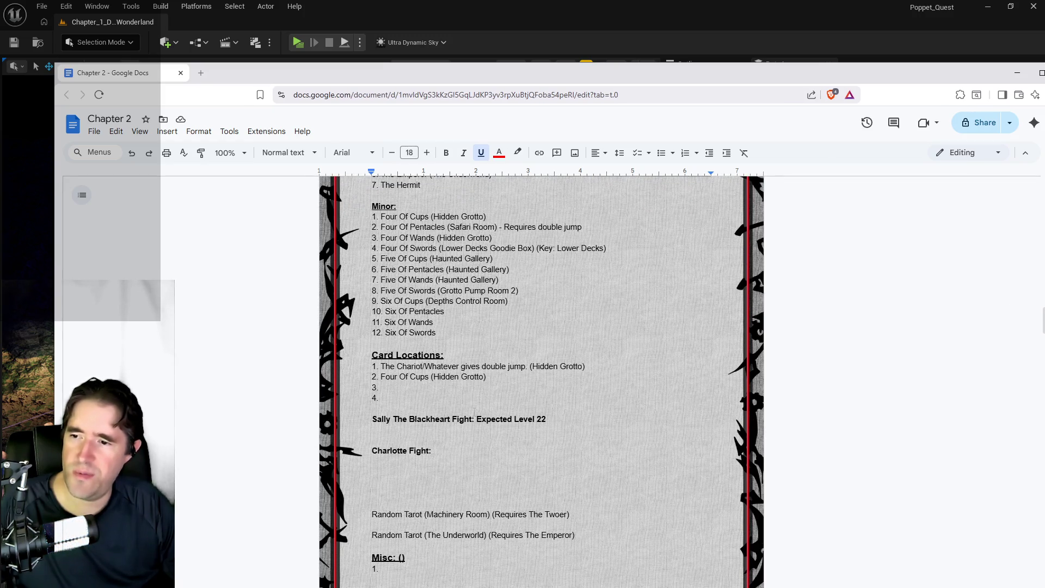
{"action": "scroll", "coordinate": [492, 409], "scroll_direction": "up", "scroll_amount": 2}
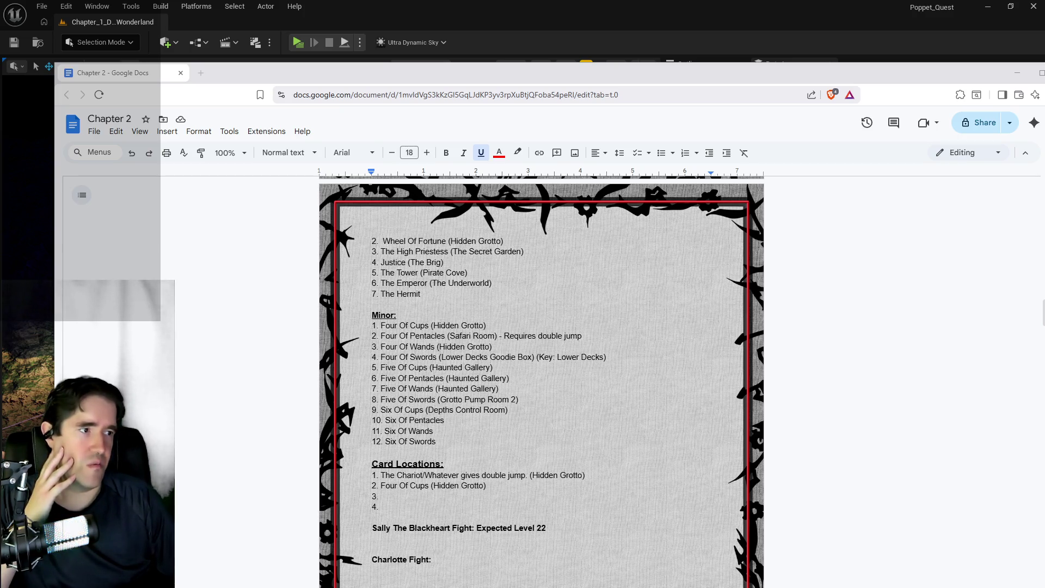
{"action": "left_click", "coordinate": [674, 294]}
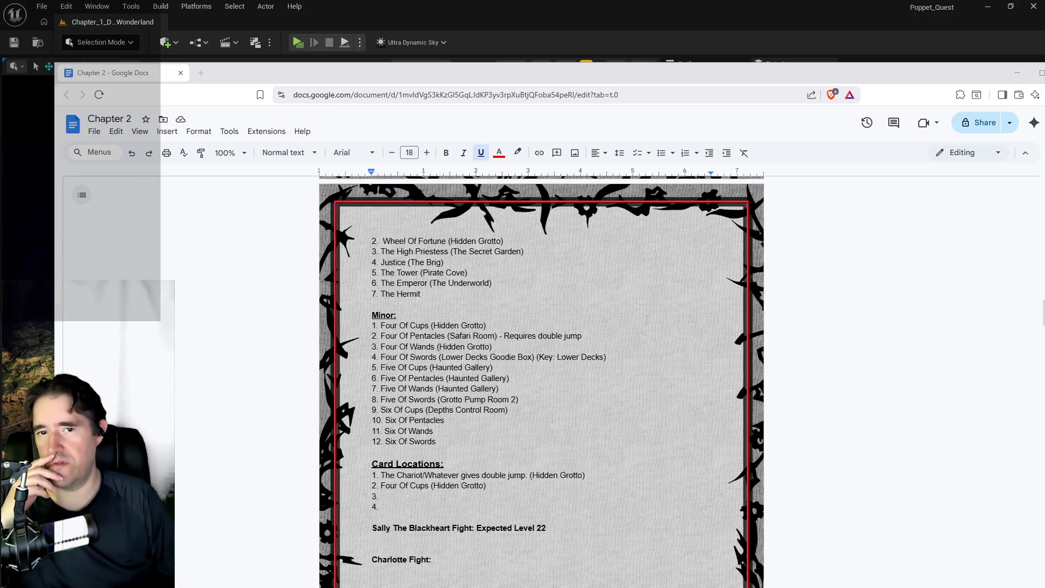
{"action": "scroll", "coordinate": [534, 402], "scroll_direction": "down", "scroll_amount": 2}
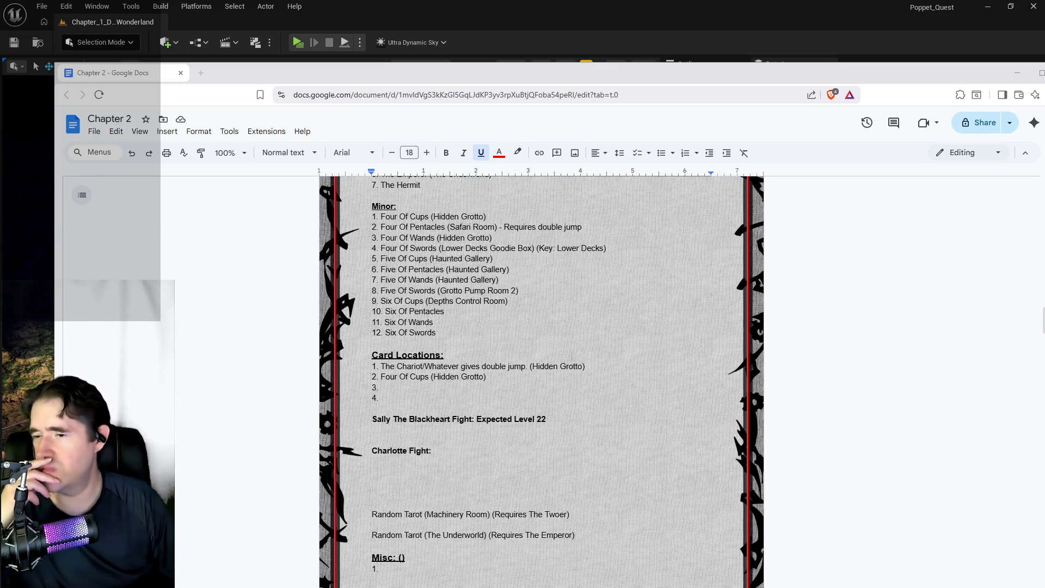
{"action": "scroll", "coordinate": [558, 363], "scroll_direction": "up", "scroll_amount": 5}
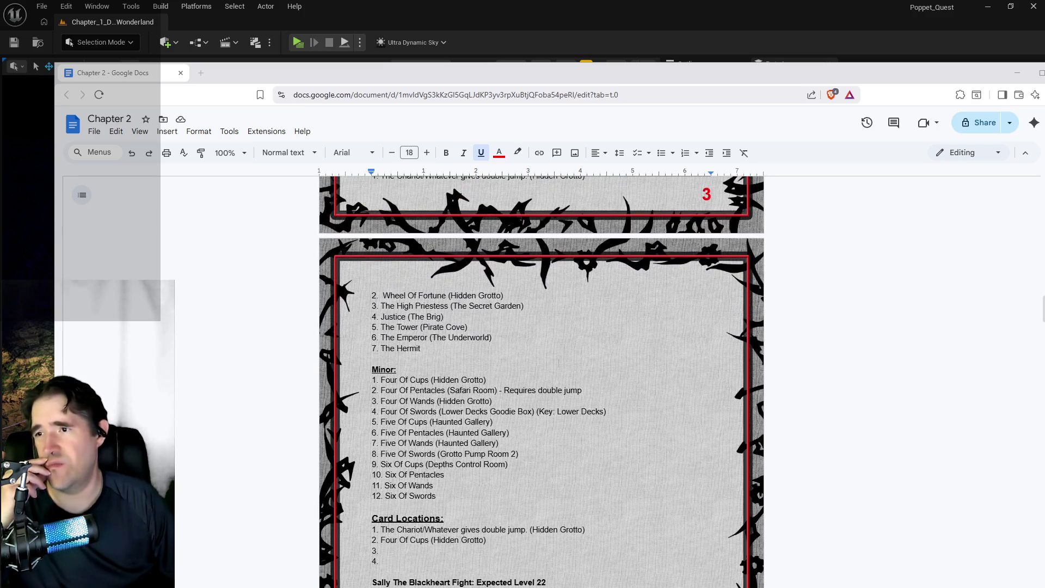
{"action": "scroll", "coordinate": [558, 363], "scroll_direction": "up", "scroll_amount": 3}
Scroll down through the Chapter 2 Cards and Card Locations sections.
{"action": "scroll", "coordinate": [558, 363], "scroll_direction": "down", "scroll_amount": 3}
{"action": "scroll", "coordinate": [559, 363], "scroll_direction": "down", "scroll_amount": 3}
{"action": "scroll", "coordinate": [558, 363], "scroll_direction": "up", "scroll_amount": 3}
{"action": "scroll", "coordinate": [447, 312], "scroll_direction": "down", "scroll_amount": 3}
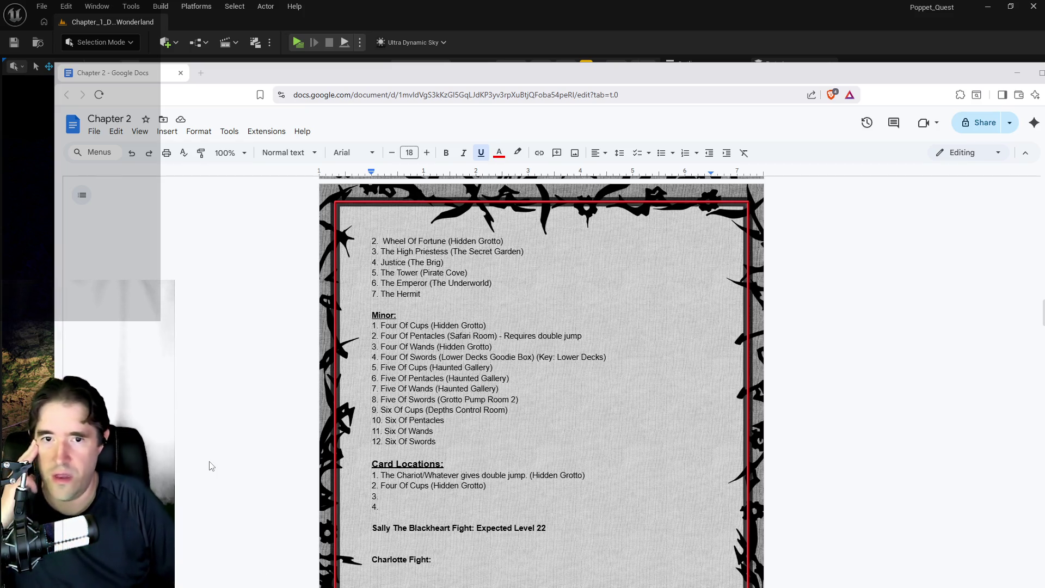
{"action": "scroll", "coordinate": [267, 495], "scroll_direction": "down", "scroll_amount": 2}
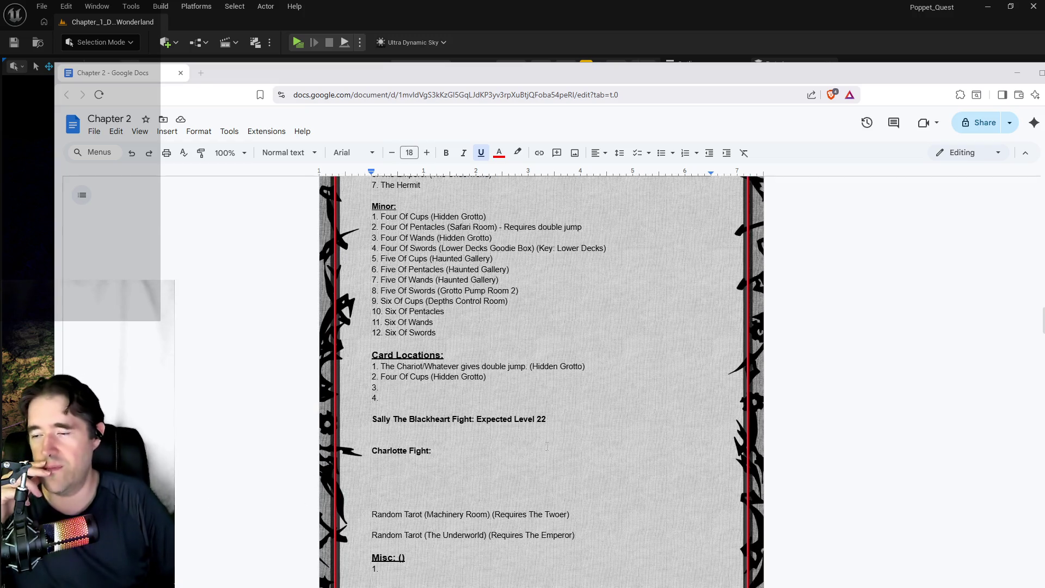
{"action": "scroll", "coordinate": [581, 430], "scroll_direction": "up", "scroll_amount": 6}
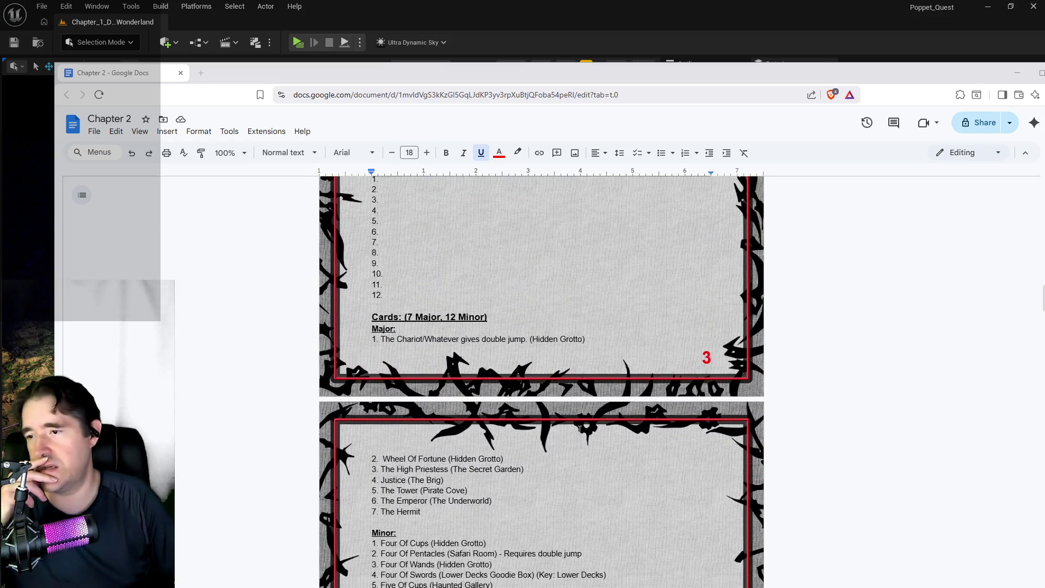
{"action": "scroll", "coordinate": [581, 430], "scroll_direction": "down", "scroll_amount": 4}
{"action": "scroll", "coordinate": [580, 429], "scroll_direction": "down", "scroll_amount": 2}
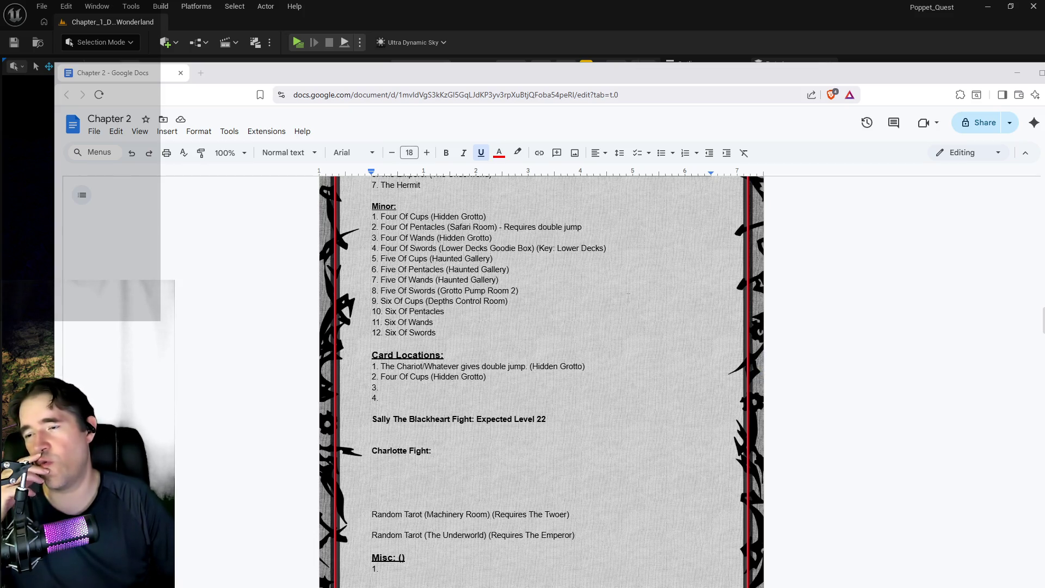
Scroll back up the card lists, then return to the Unreal level's lantern-lit area.
{"action": "scroll", "coordinate": [541, 381], "scroll_direction": "up", "scroll_amount": 1}
{"action": "scroll", "coordinate": [624, 296], "scroll_direction": "up", "scroll_amount": 3}
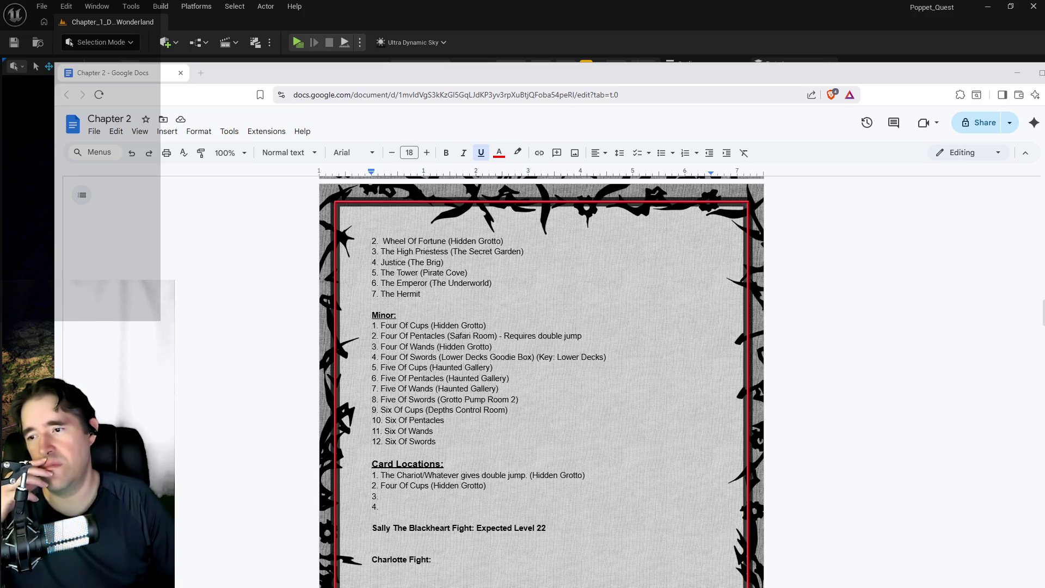
{"action": "scroll", "coordinate": [528, 379], "scroll_direction": "up", "scroll_amount": 4}
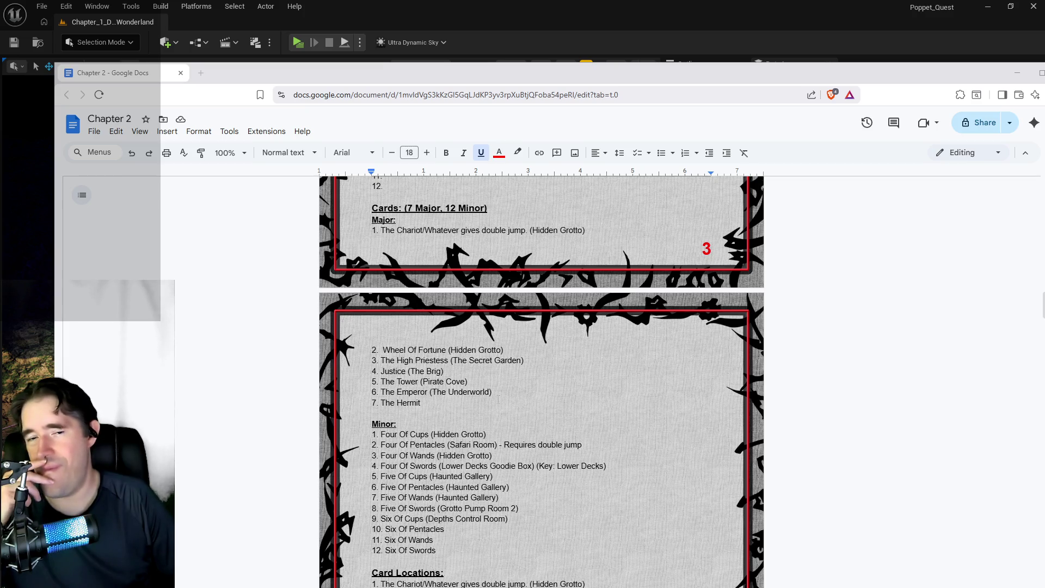
{"action": "key", "text": "alt+Tab"}
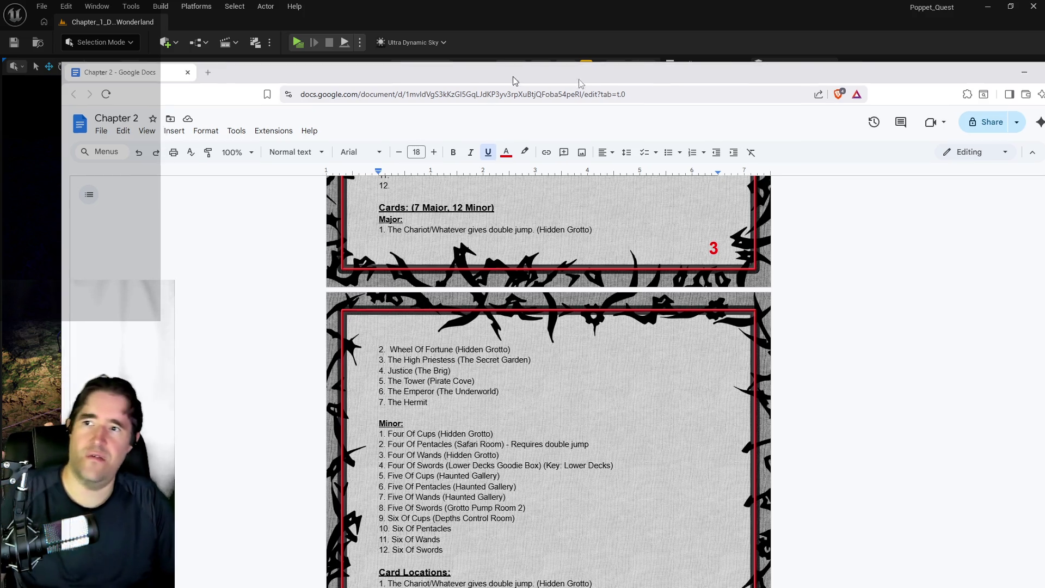
{"action": "mouse_move", "coordinate": [297, 532]}
{"action": "left_mouse_down"}
{"action": "mouse_move", "coordinate": [298, 490]}
{"action": "mouse_move", "coordinate": [363, 425]}
{"action": "left_mouse_up"}
Fly the camera past the glowing lamps and console to the foggy blue walkway with railings.
{"action": "left_click_drag", "start_coordinate": [474, 320], "coordinate": [474, 321]}
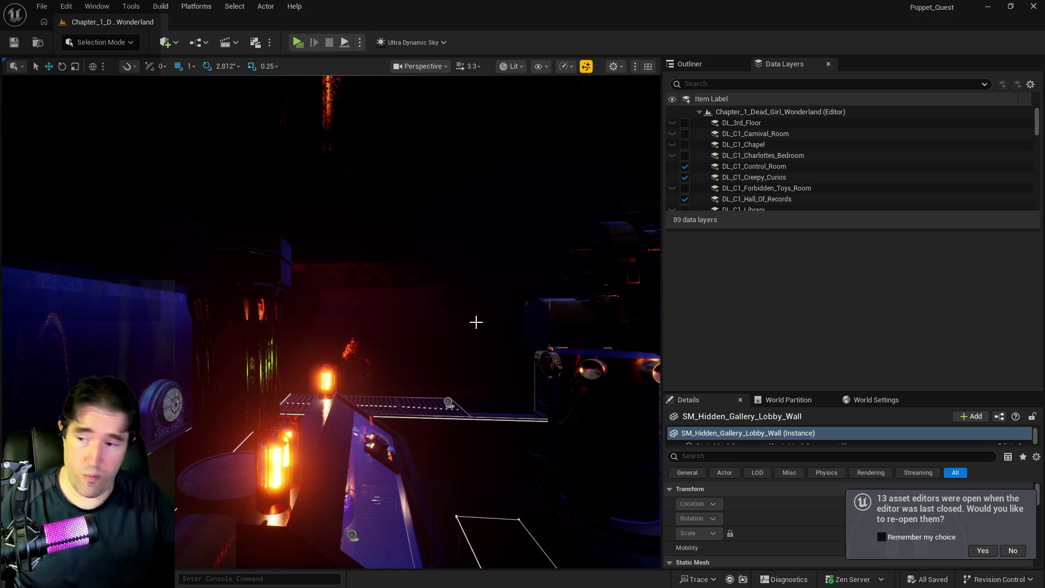
{"action": "mouse_move", "coordinate": [410, 425]}
{"action": "left_mouse_down"}
{"action": "mouse_move", "coordinate": [428, 407]}
{"action": "mouse_move", "coordinate": [410, 425]}
{"action": "left_mouse_up"}
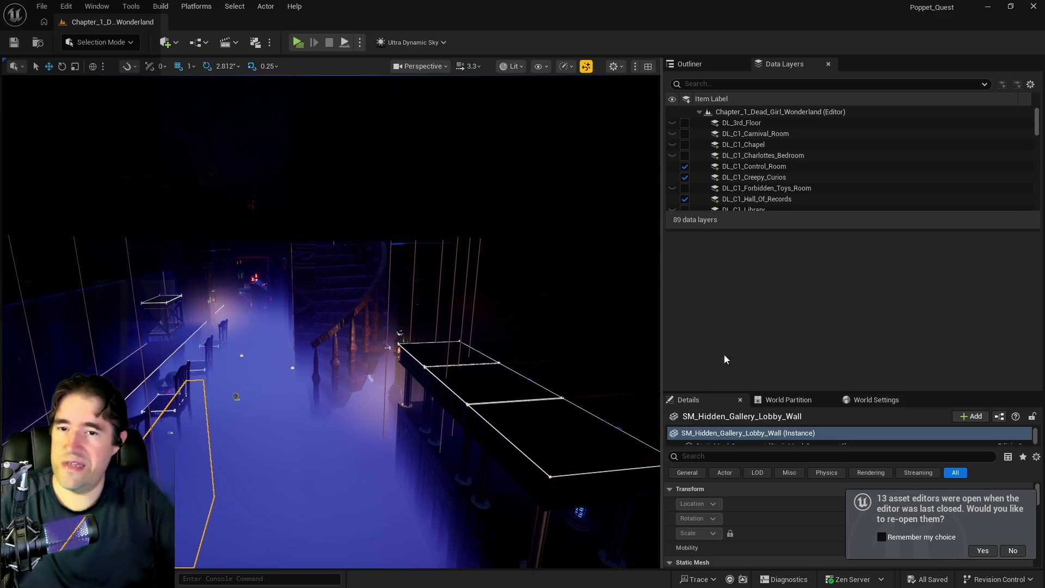
{"action": "mouse_move", "coordinate": [467, 443]}
{"action": "left_mouse_down"}
{"action": "mouse_move", "coordinate": [466, 359]}
{"action": "mouse_move", "coordinate": [406, 308]}
{"action": "mouse_move", "coordinate": [471, 445]}
{"action": "left_mouse_up"}
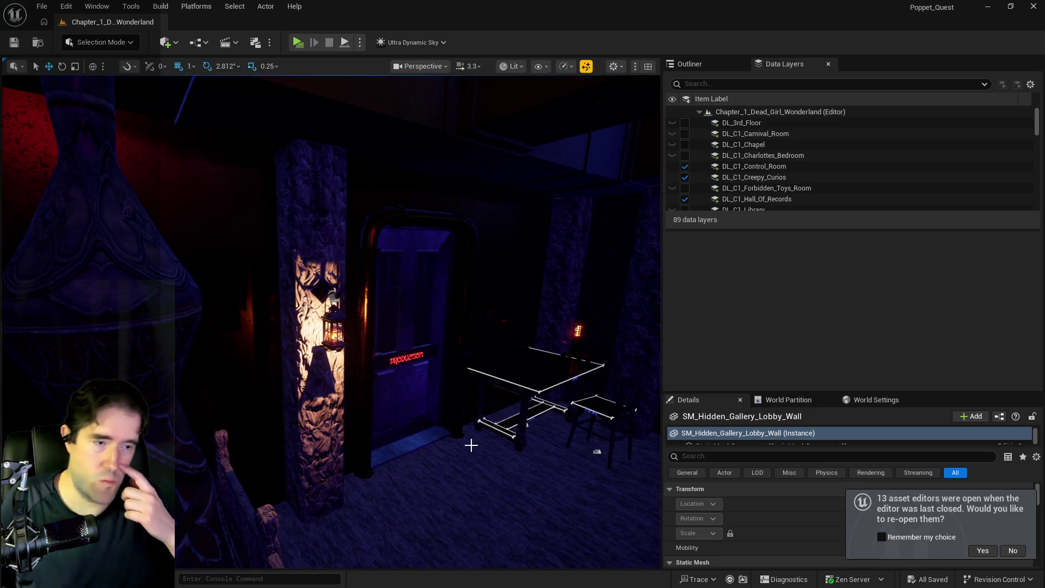
Fly down to the blue floor and close in on SM_Hidden_Gallery_Lobby_Wall.
{"action": "mouse_move", "coordinate": [554, 398]}
{"action": "left_mouse_down"}
{"action": "mouse_move", "coordinate": [590, 560]}
{"action": "mouse_move", "coordinate": [605, 566]}
{"action": "left_mouse_up"}
{"action": "left_click_drag", "start_coordinate": [308, 406], "coordinate": [308, 406]}
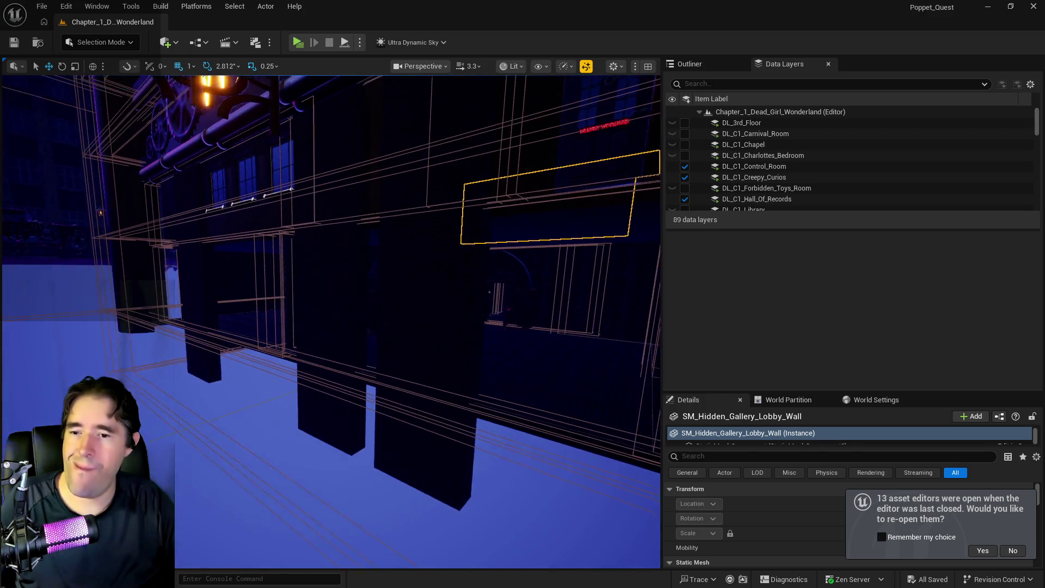
{"action": "scroll", "coordinate": [331, 321], "scroll_direction": "up", "scroll_amount": 6}
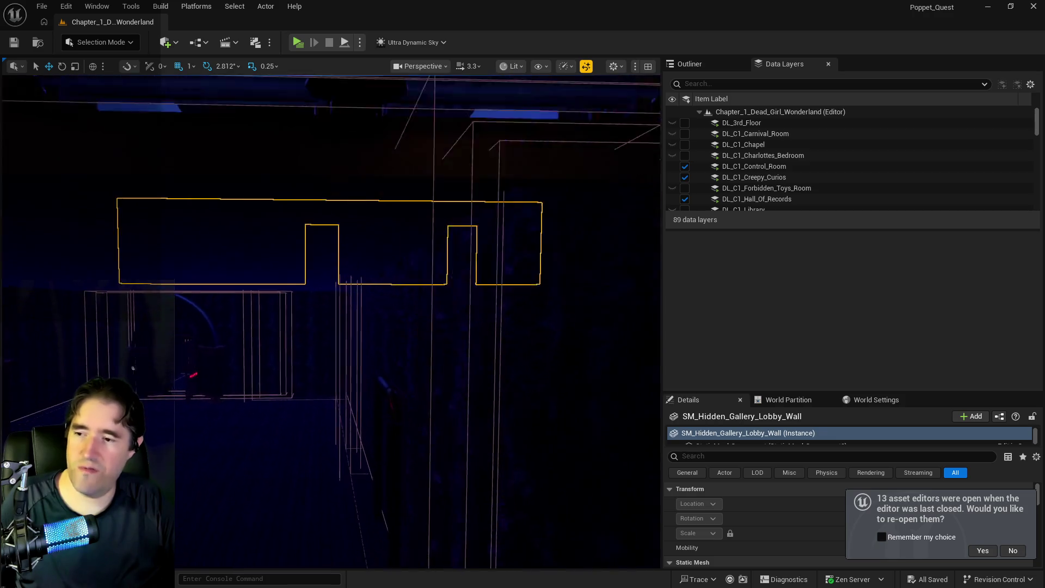
{"action": "scroll", "coordinate": [330, 321], "scroll_direction": "up", "scroll_amount": 8}
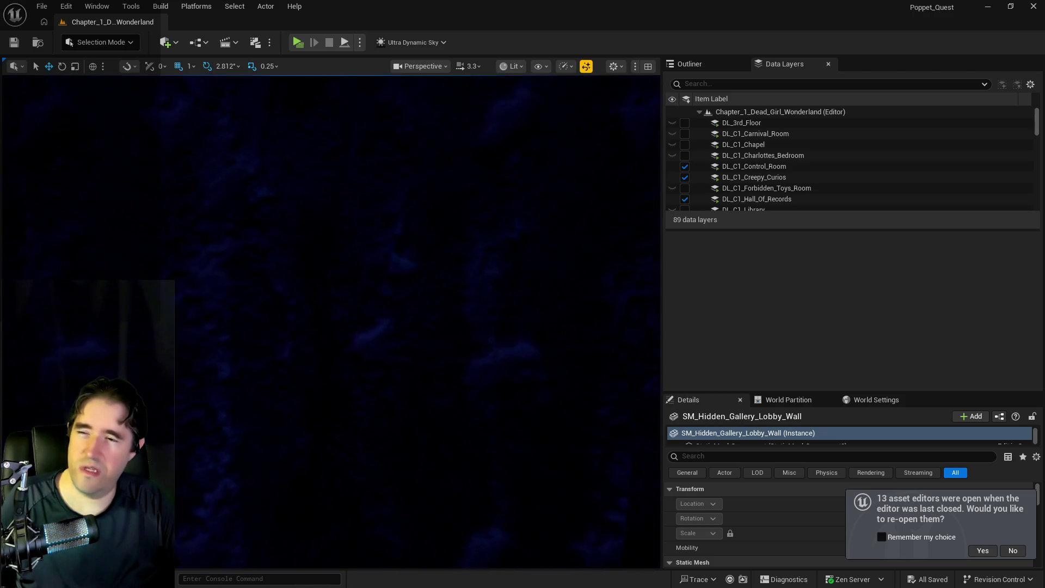
{"action": "scroll", "coordinate": [331, 321], "scroll_direction": "down", "scroll_amount": 8}
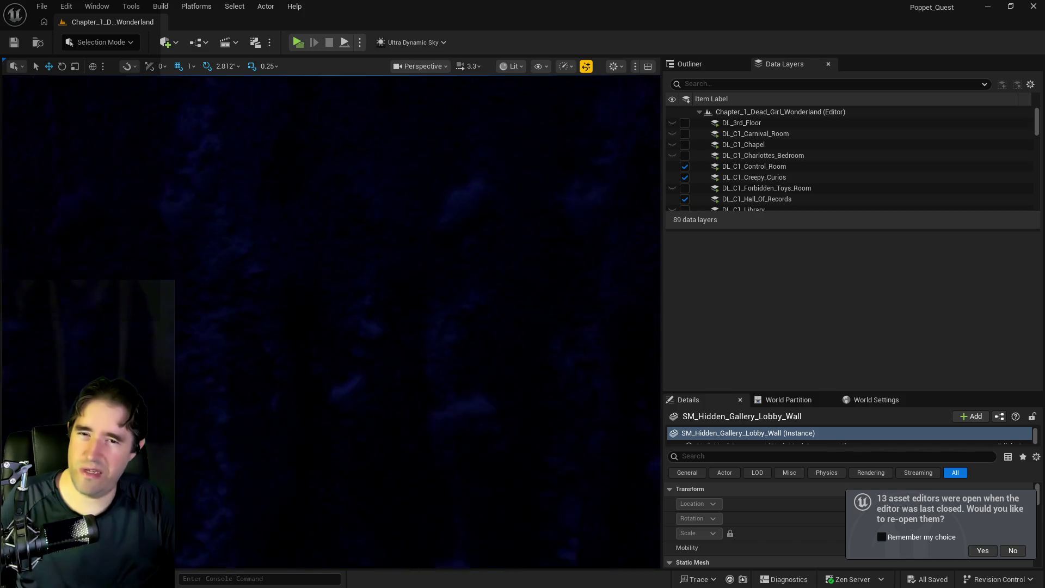
{"action": "scroll", "coordinate": [331, 321], "scroll_direction": "up", "scroll_amount": 8}
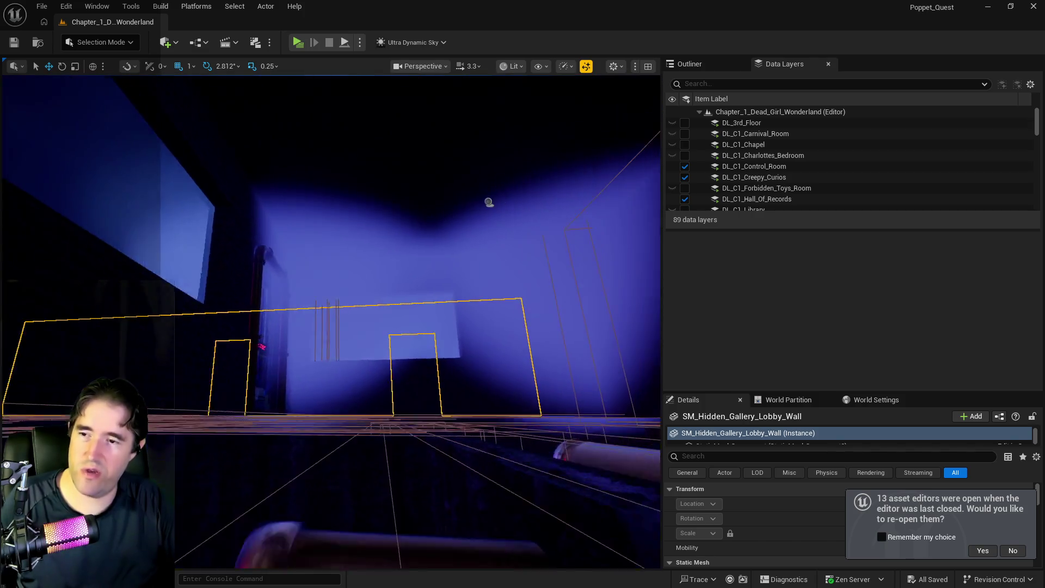
{"action": "scroll", "coordinate": [375, 311], "scroll_direction": "up", "scroll_amount": 8}
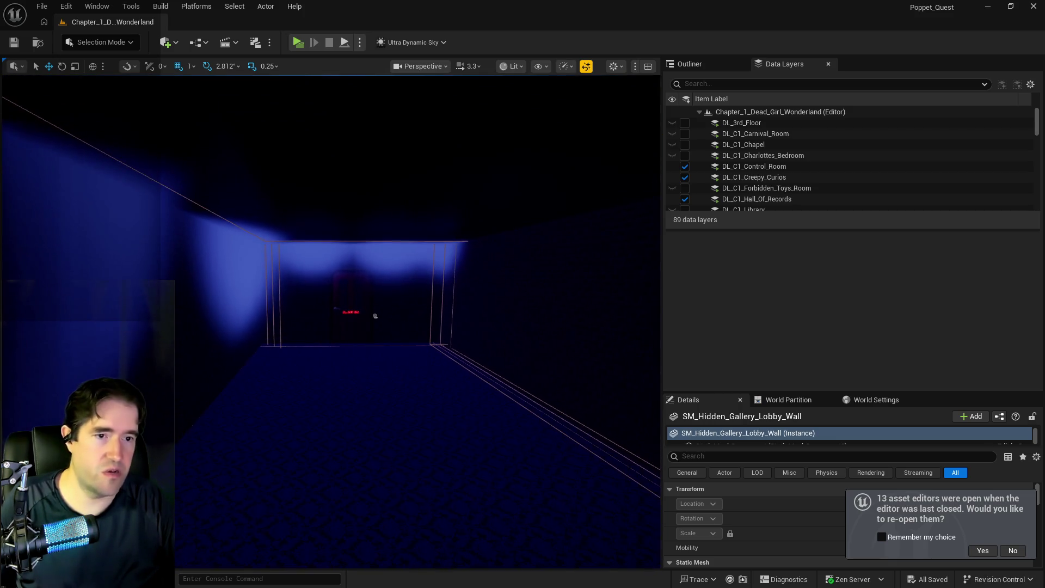
Look around the gallery room behind the wall, then bring the Chapter 2 doc back over the editor.
{"action": "left_click_drag", "start_coordinate": [388, 381], "coordinate": [544, 381]}
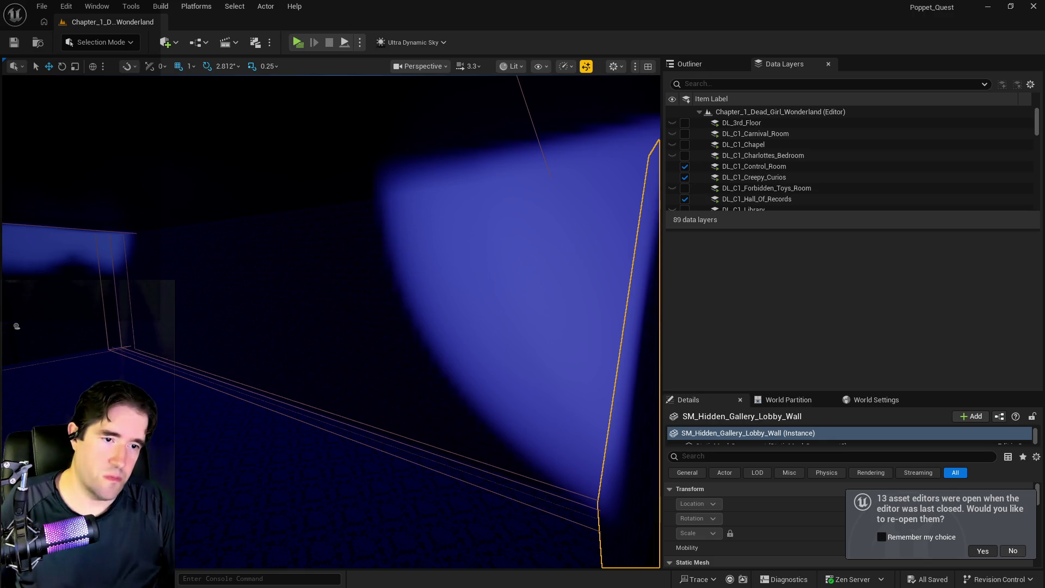
{"action": "left_click_drag", "start_coordinate": [1044, 113], "coordinate": [568, 118]}
{"action": "scroll", "coordinate": [603, 422], "scroll_direction": "down", "scroll_amount": 3}
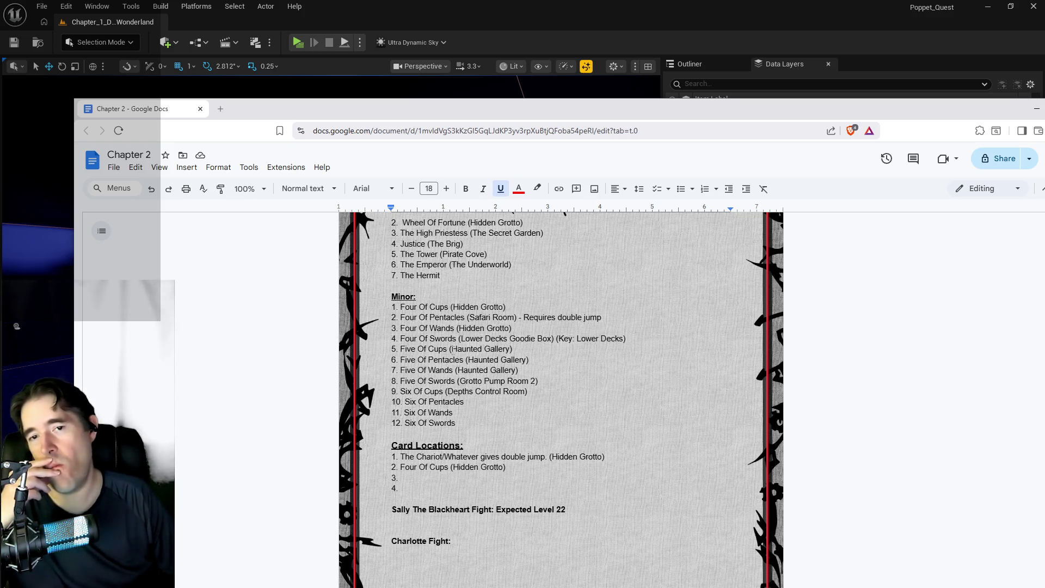
{"action": "scroll", "coordinate": [452, 349], "scroll_direction": "up", "scroll_amount": 3}
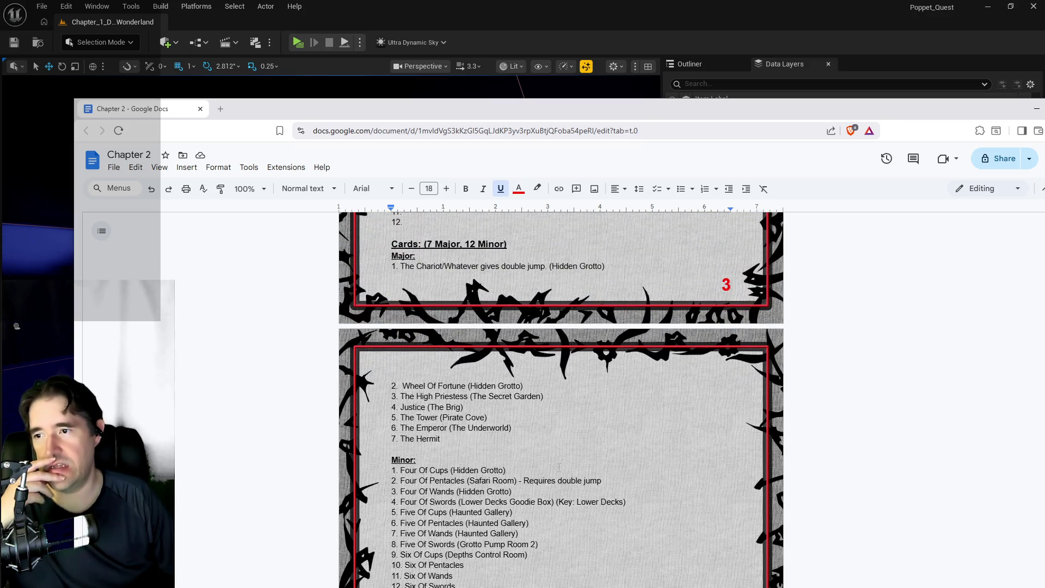
{"action": "scroll", "coordinate": [559, 466], "scroll_direction": "up", "scroll_amount": 4}
{"action": "scroll", "coordinate": [559, 466], "scroll_direction": "down", "scroll_amount": 5}
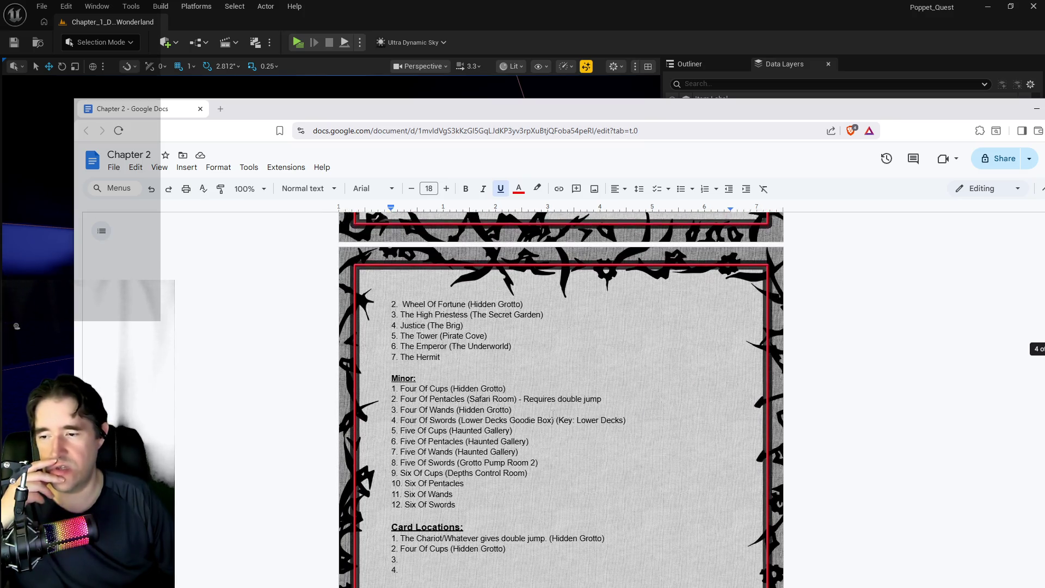
{"action": "scroll", "coordinate": [648, 467], "scroll_direction": "down", "scroll_amount": 2}
{"action": "scroll", "coordinate": [519, 412], "scroll_direction": "down", "scroll_amount": 2}
{"action": "scroll", "coordinate": [519, 412], "scroll_direction": "up", "scroll_amount": 2}
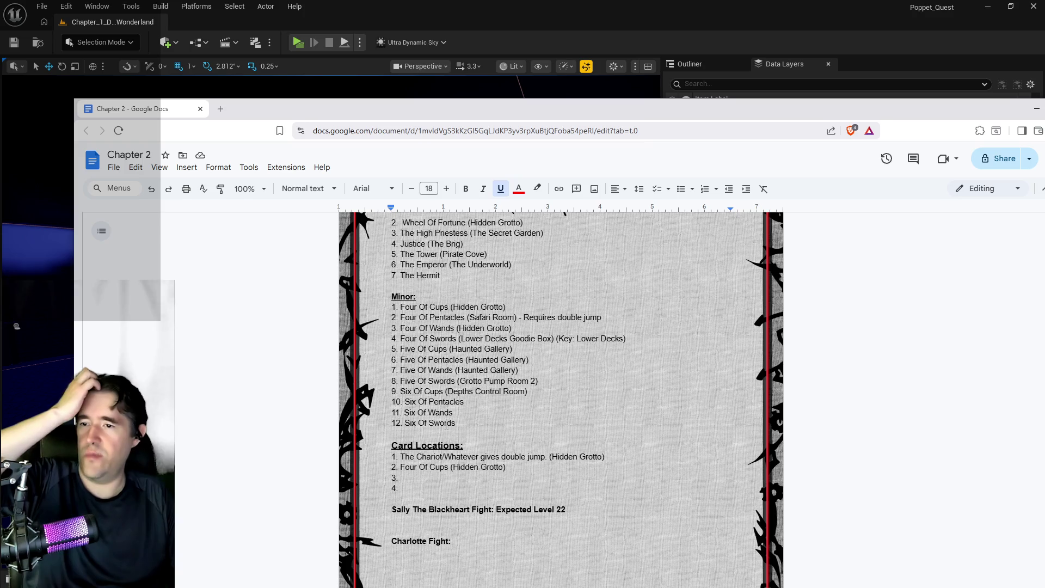
{"action": "scroll", "coordinate": [460, 400], "scroll_direction": "up", "scroll_amount": 2}
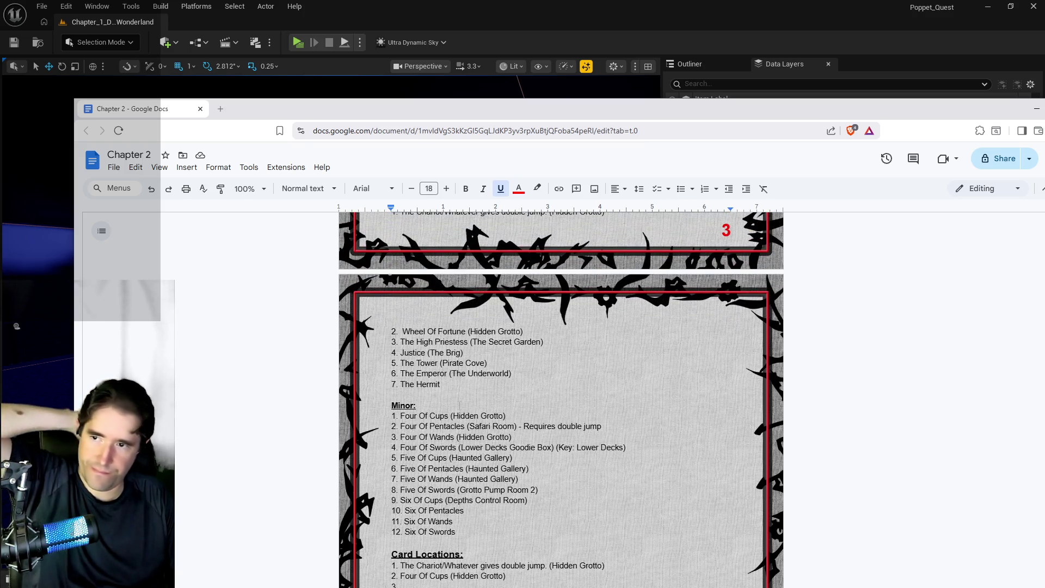
{"action": "scroll", "coordinate": [466, 391], "scroll_direction": "up", "scroll_amount": 2}
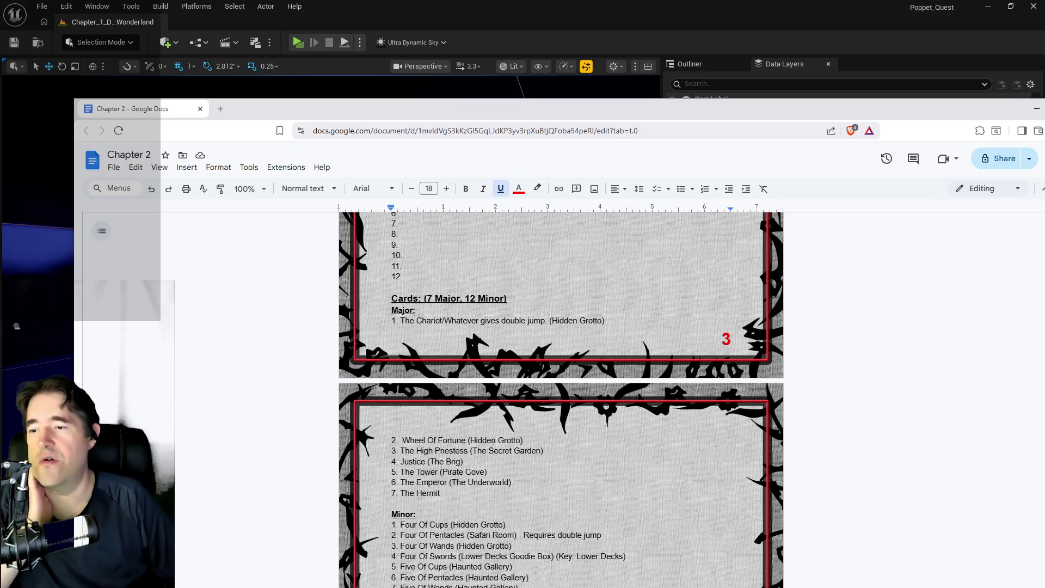
{"action": "scroll", "coordinate": [494, 439], "scroll_direction": "down", "scroll_amount": 1}
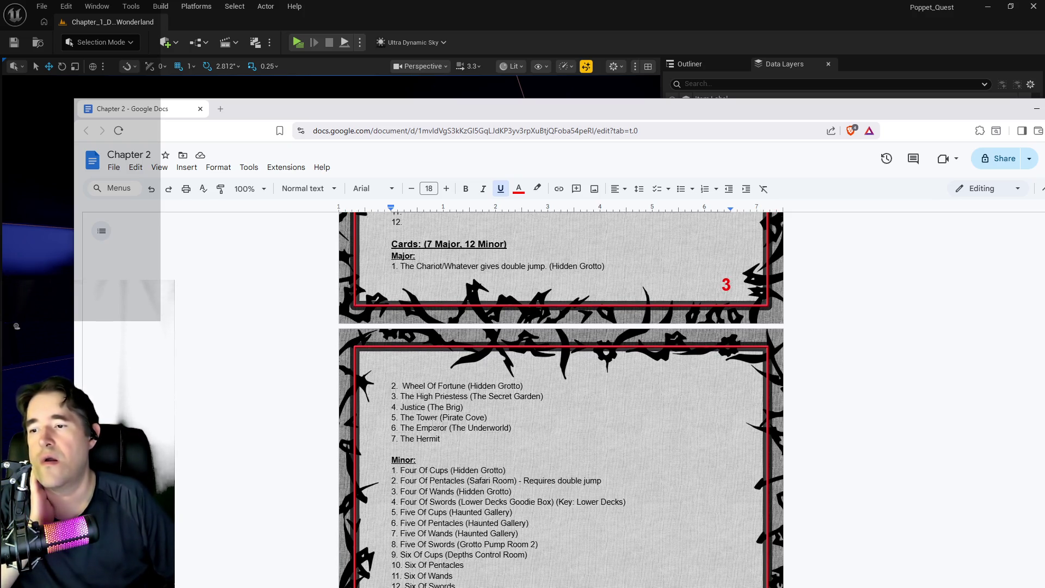
{"action": "left_click", "coordinate": [451, 439]}
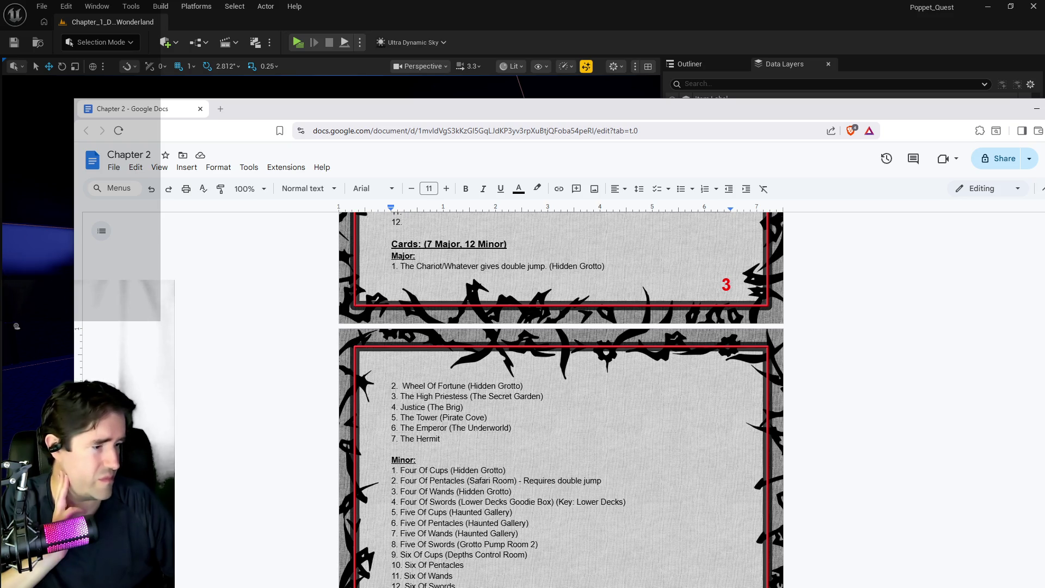
{"action": "scroll", "coordinate": [471, 371], "scroll_direction": "up", "scroll_amount": 1}
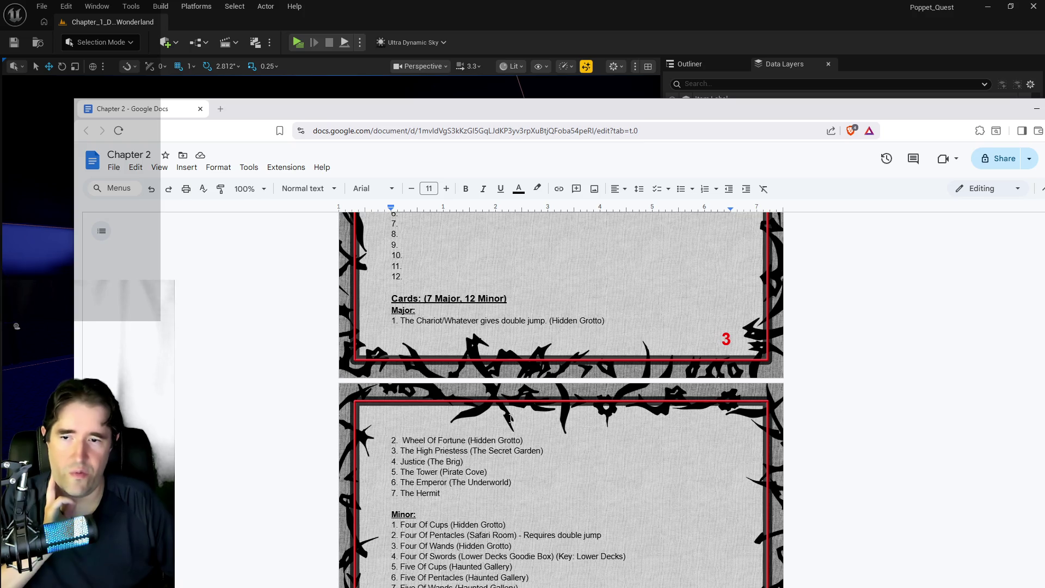
Switch to the Chapter 3: Corrupted Heart doc and scroll to its Major card list.
{"action": "scroll", "coordinate": [510, 418], "scroll_direction": "down", "scroll_amount": 1}
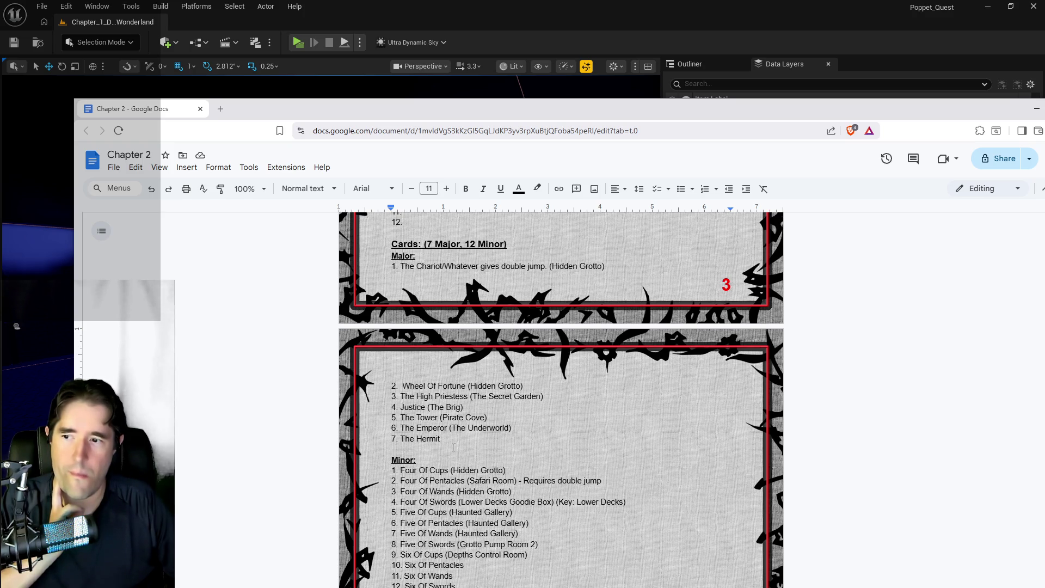
{"action": "scroll", "coordinate": [454, 447], "scroll_direction": "down", "scroll_amount": 2}
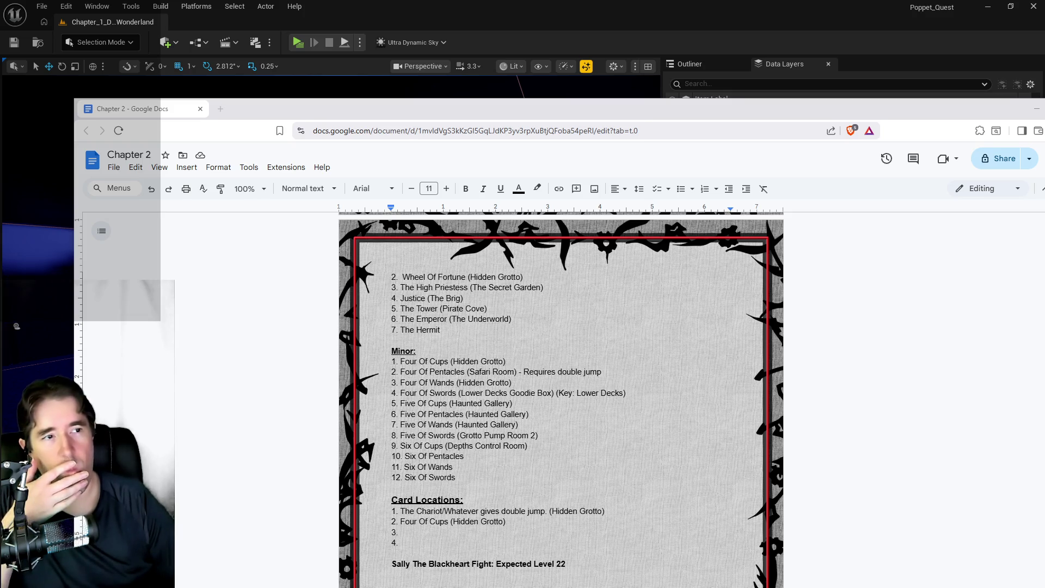
{"action": "key", "text": "alt+Tab"}
{"action": "scroll", "coordinate": [629, 244], "scroll_direction": "down", "scroll_amount": 20}
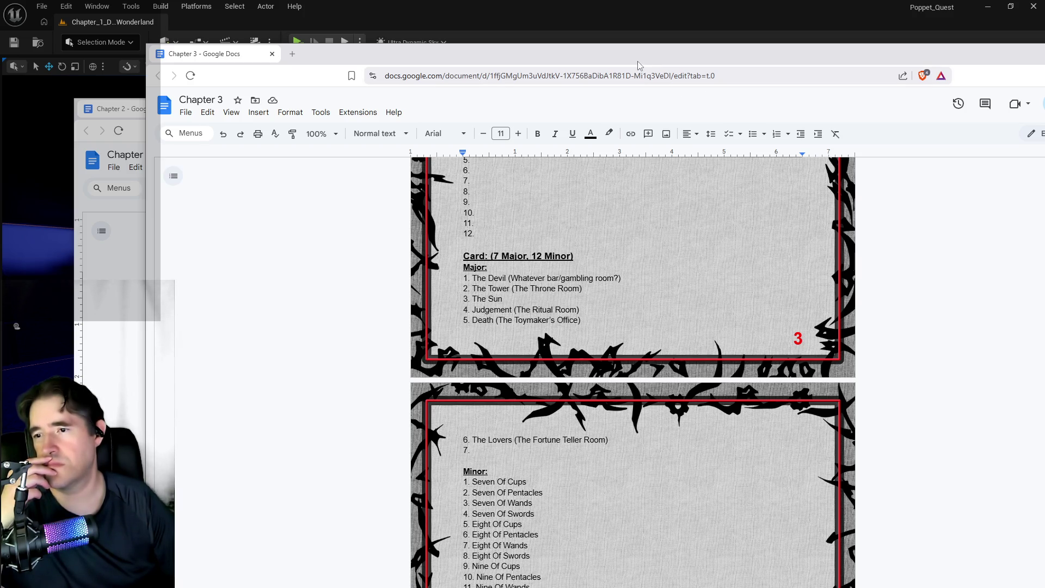
Move the Chapter 3 window aside and select 'Hidden Grotto' after Wheel Of Fortune in Chapter 2.
{"action": "left_click_drag", "start_coordinate": [640, 65], "coordinate": [1044, 109]}
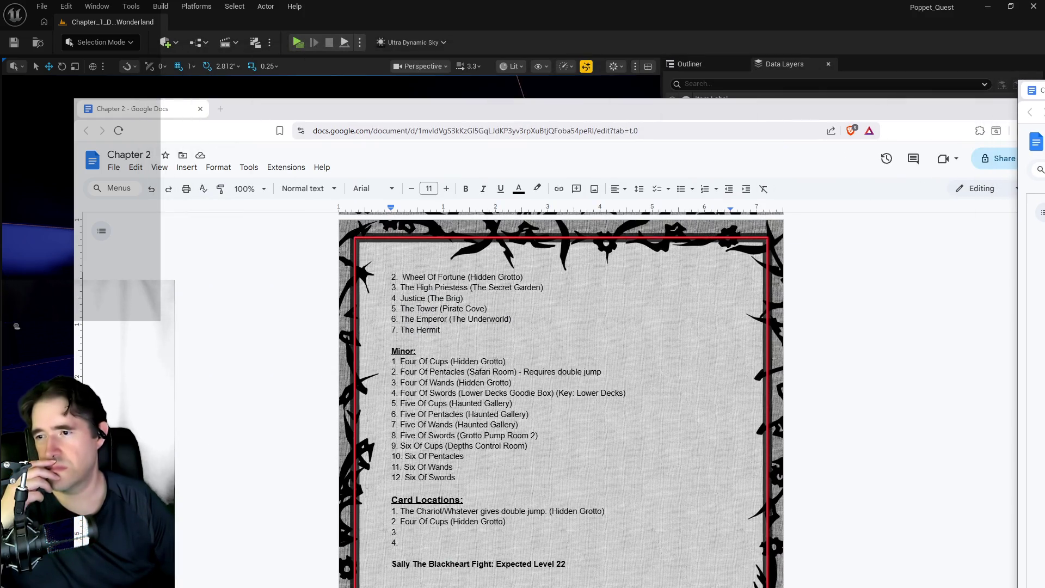
{"action": "scroll", "coordinate": [560, 399], "scroll_direction": "up", "scroll_amount": 2}
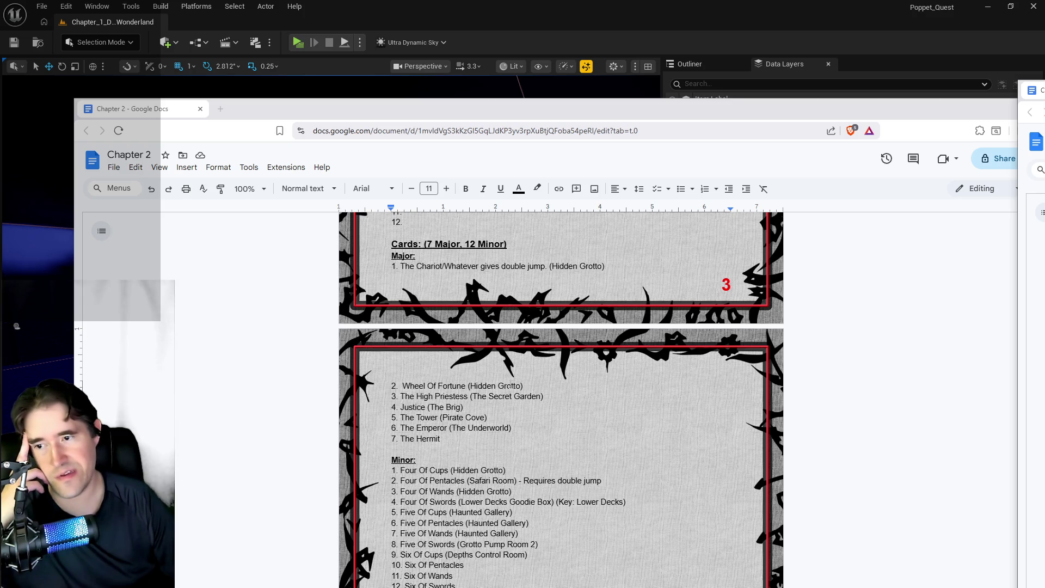
{"action": "left_click_drag", "start_coordinate": [521, 385], "coordinate": [468, 385]}
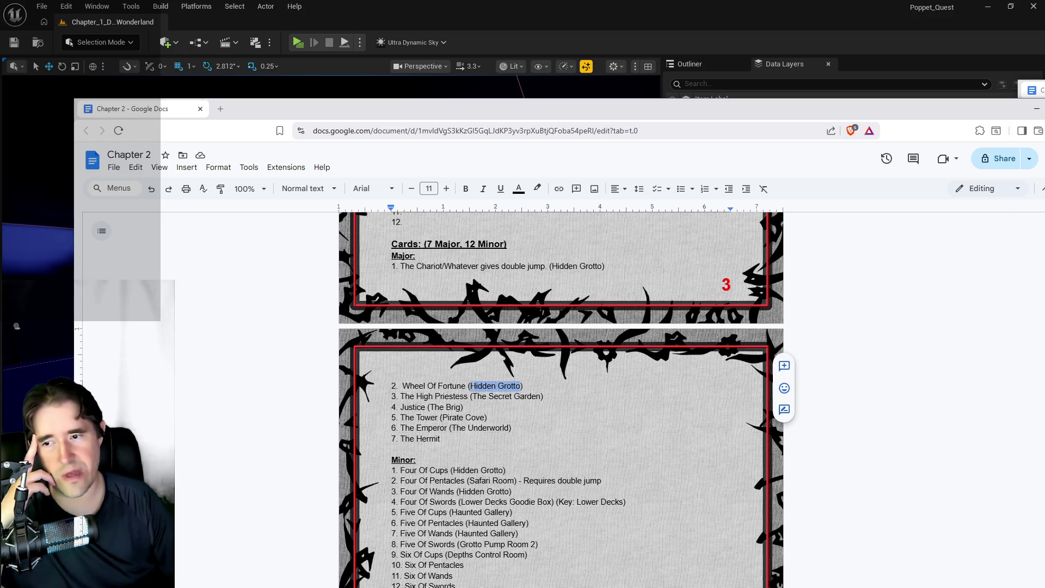
Replace Wheel Of Fortune's location with 'Sunken Depths' and switch to the Chapter 1 document.
{"action": "type", "text": "Sunken De"}
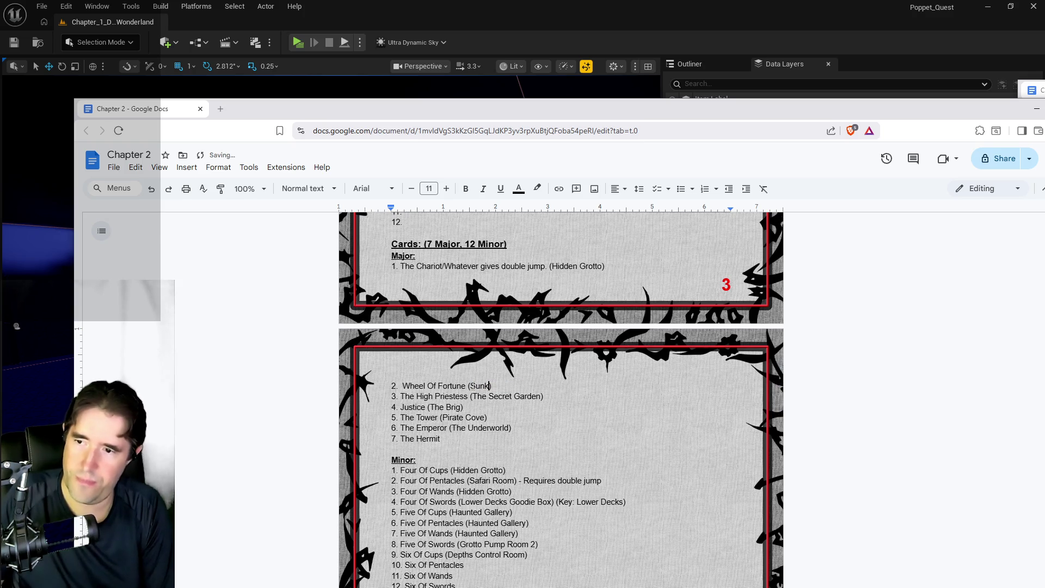
{"action": "type", "text": "pths"}
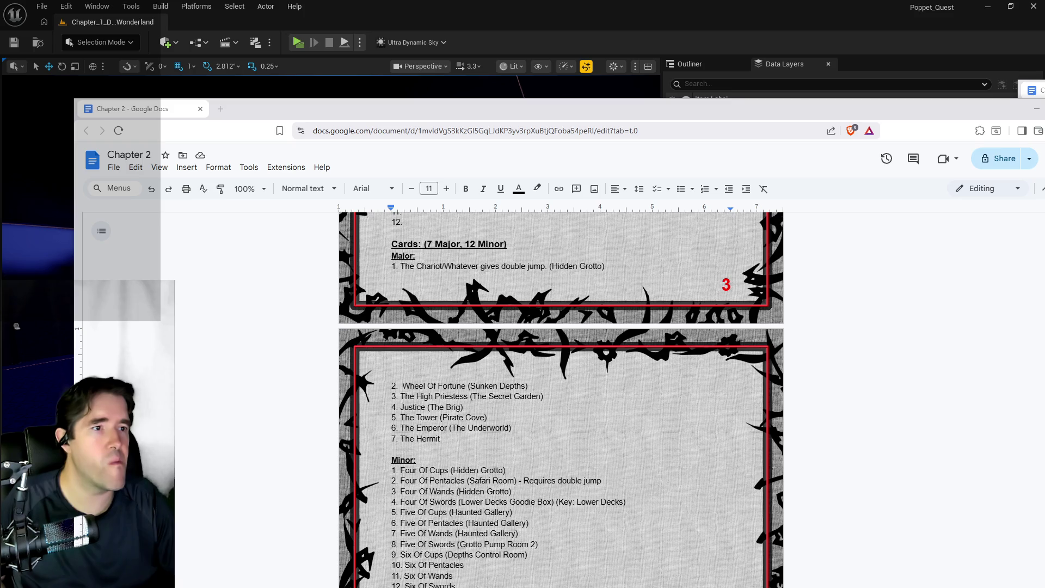
{"action": "key", "text": "alt+Tab"}
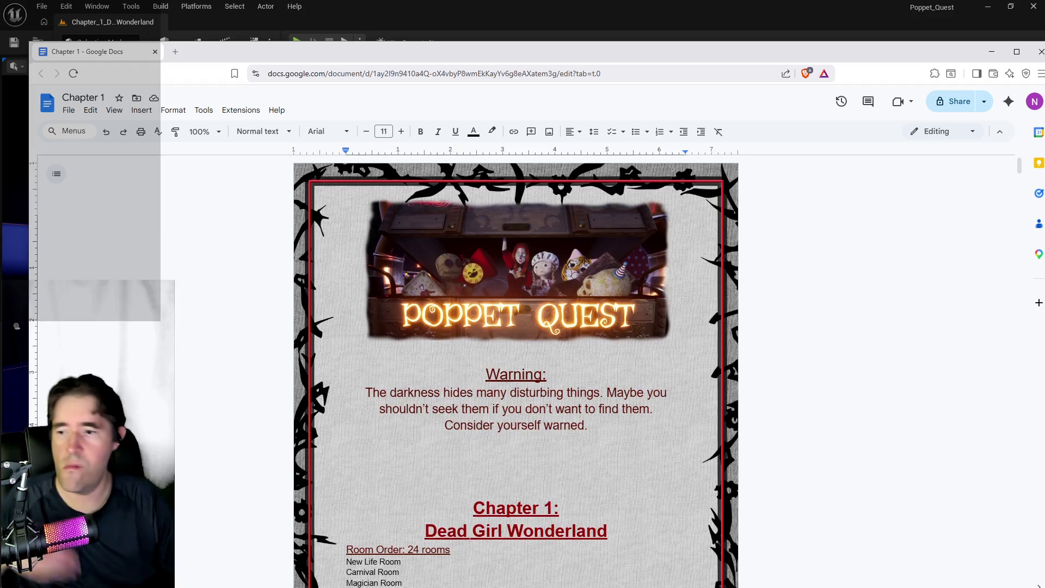
{"action": "scroll", "coordinate": [446, 543], "scroll_direction": "down", "scroll_amount": 4}
{"action": "scroll", "coordinate": [446, 543], "scroll_direction": "down", "scroll_amount": 20}
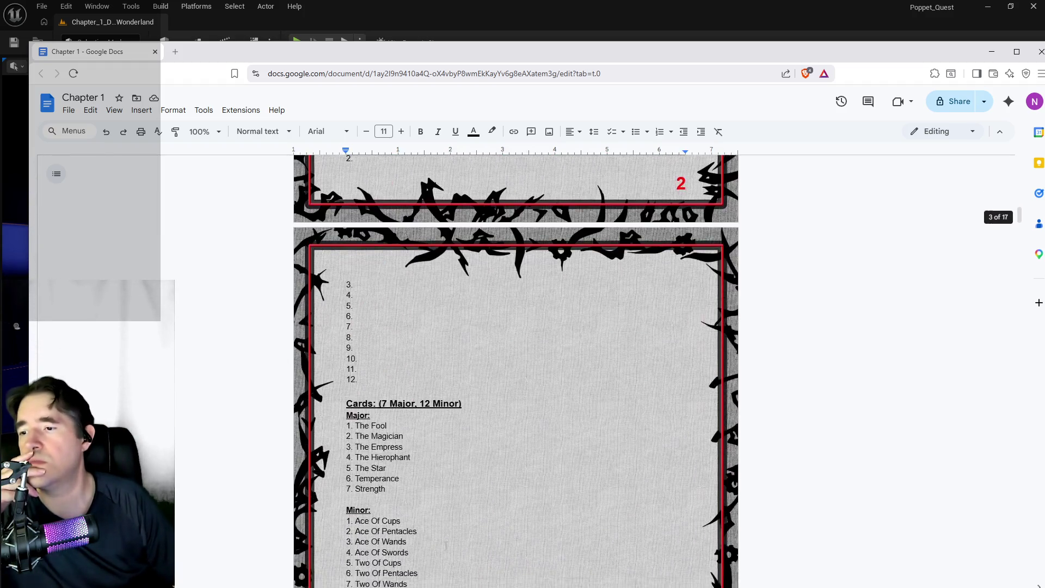
{"action": "scroll", "coordinate": [445, 546], "scroll_direction": "up", "scroll_amount": 2}
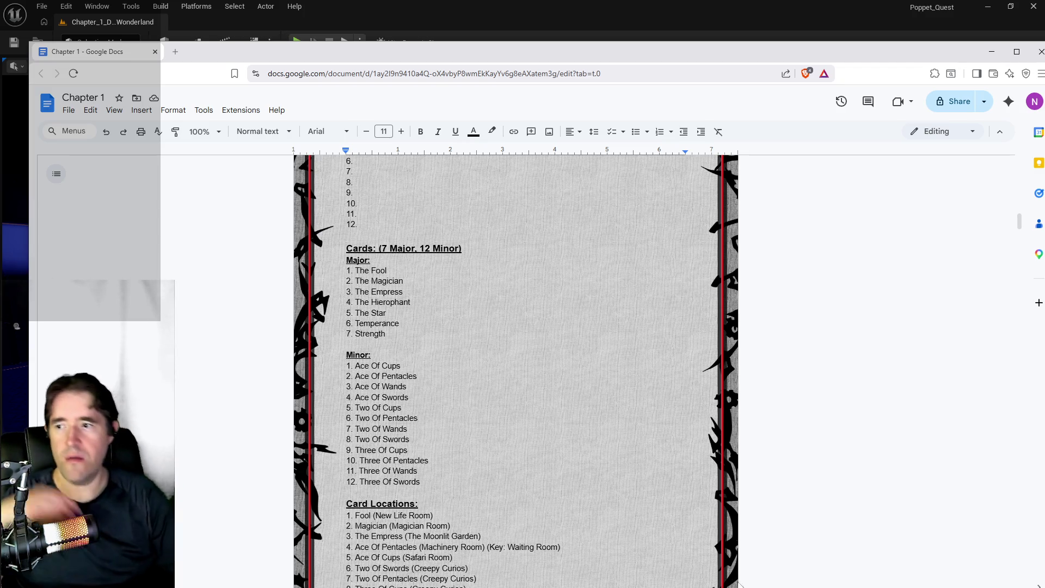
{"action": "left_click_drag", "start_coordinate": [387, 270], "coordinate": [355, 271]}
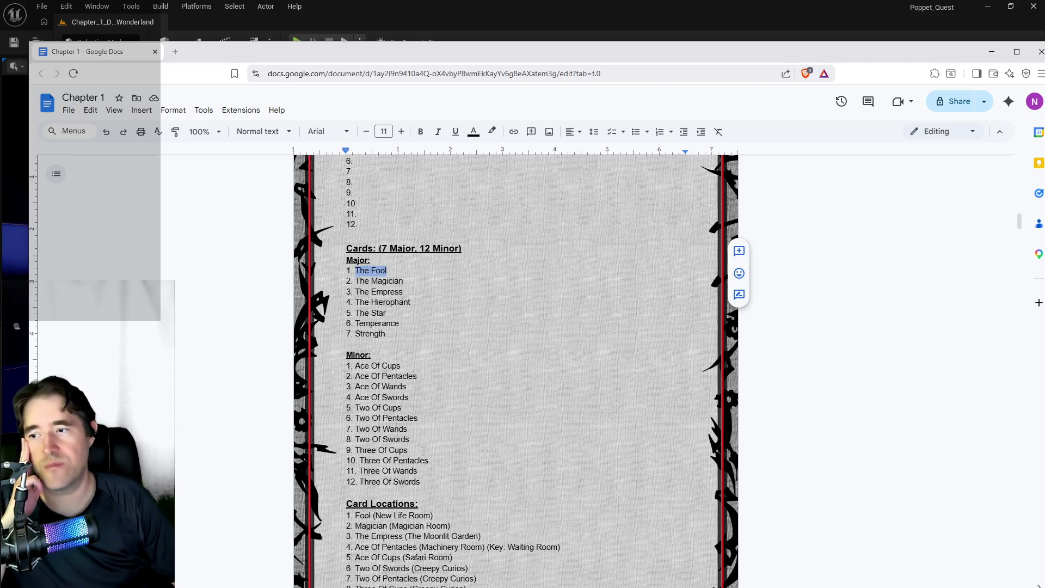
{"action": "left_click_drag", "start_coordinate": [399, 324], "coordinate": [357, 324]}
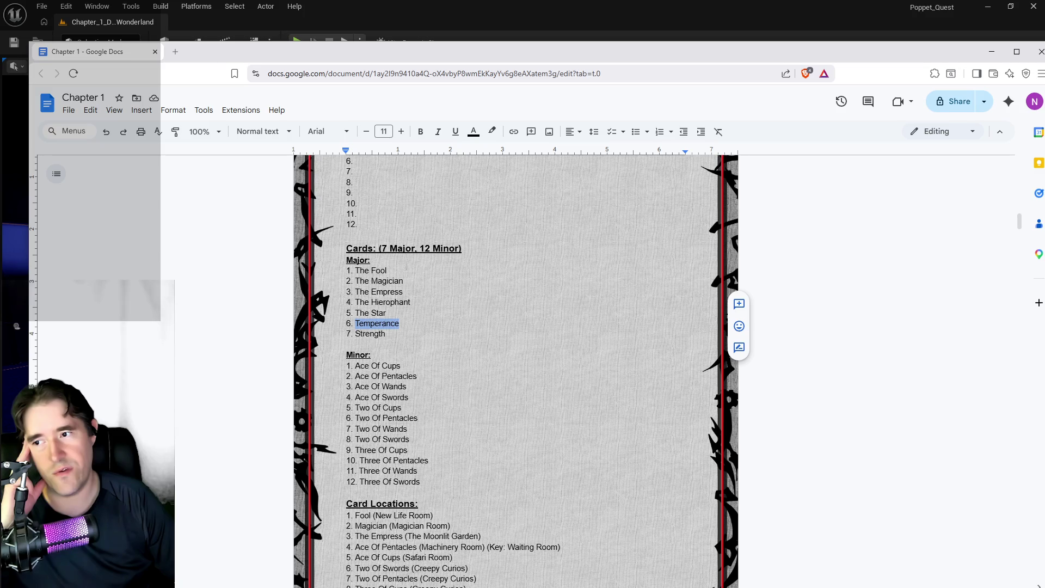
{"action": "left_click_drag", "start_coordinate": [387, 271], "coordinate": [356, 270]}
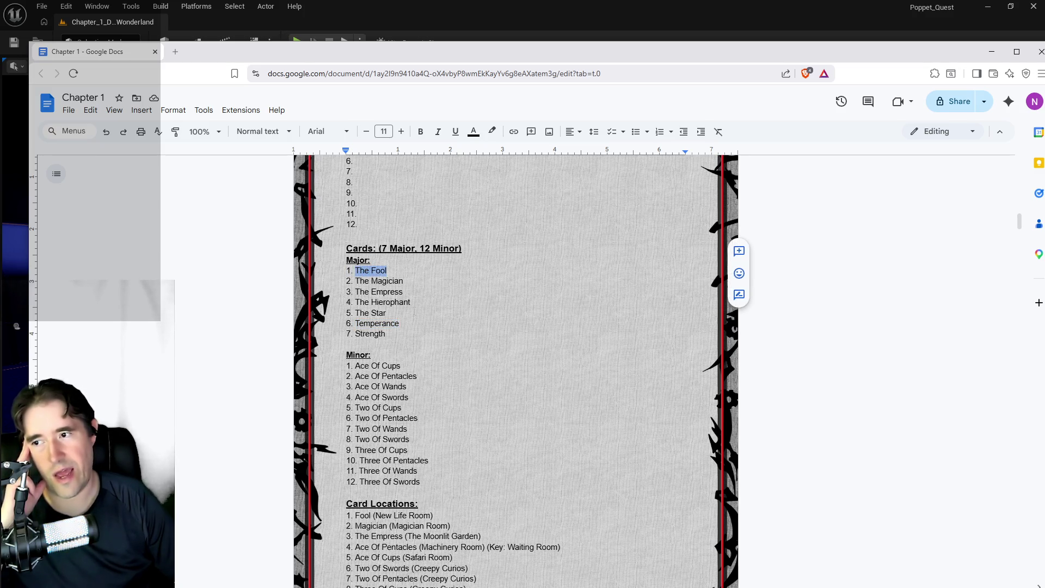
{"action": "left_click_drag", "start_coordinate": [403, 292], "coordinate": [355, 292]}
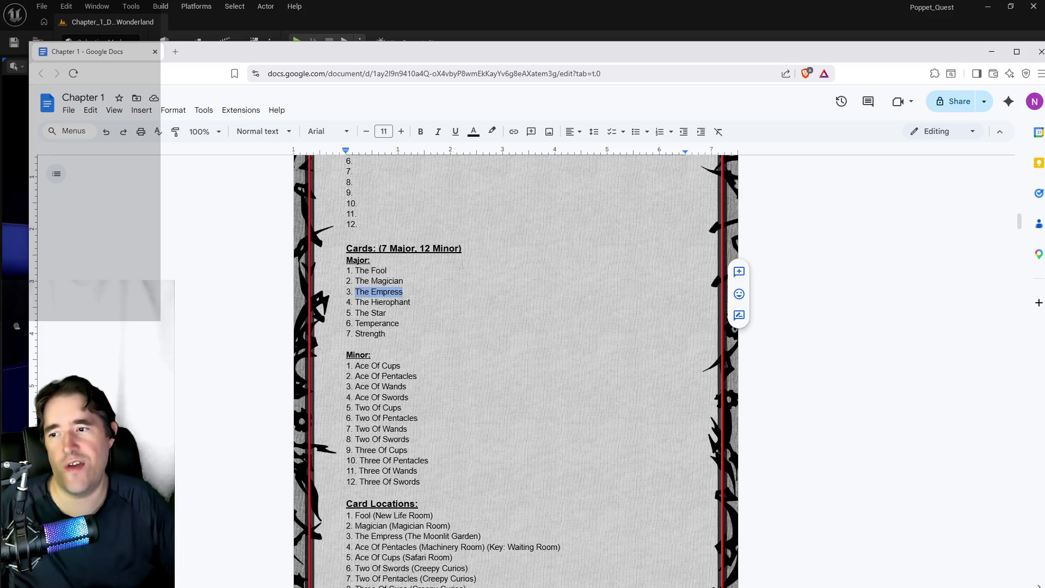
Select The Hierophant and The Star entries in the Chapter 1 Major card list.
{"action": "left_click_drag", "start_coordinate": [410, 303], "coordinate": [353, 303]}
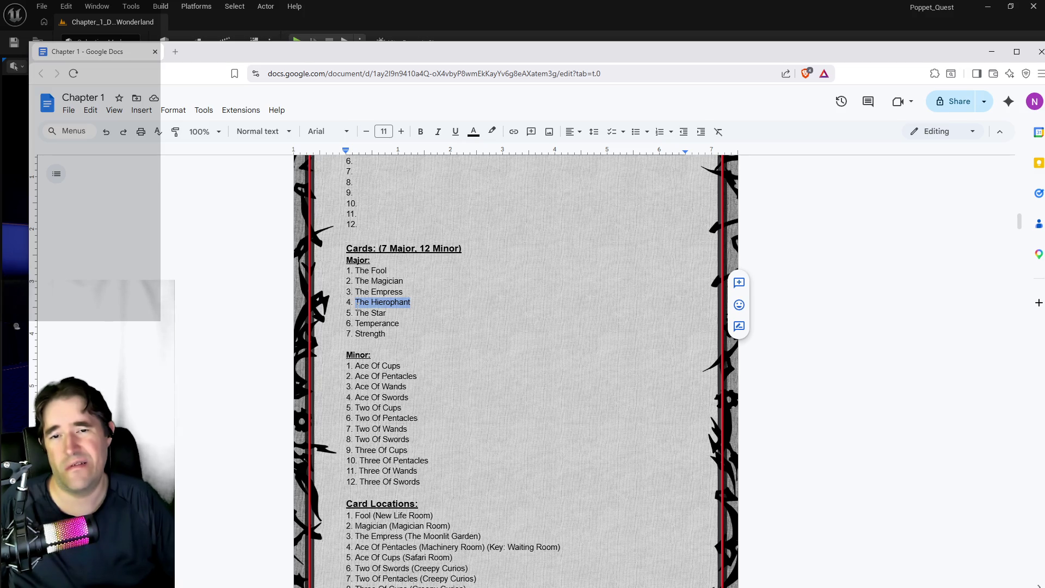
{"action": "left_click", "coordinate": [396, 314]}
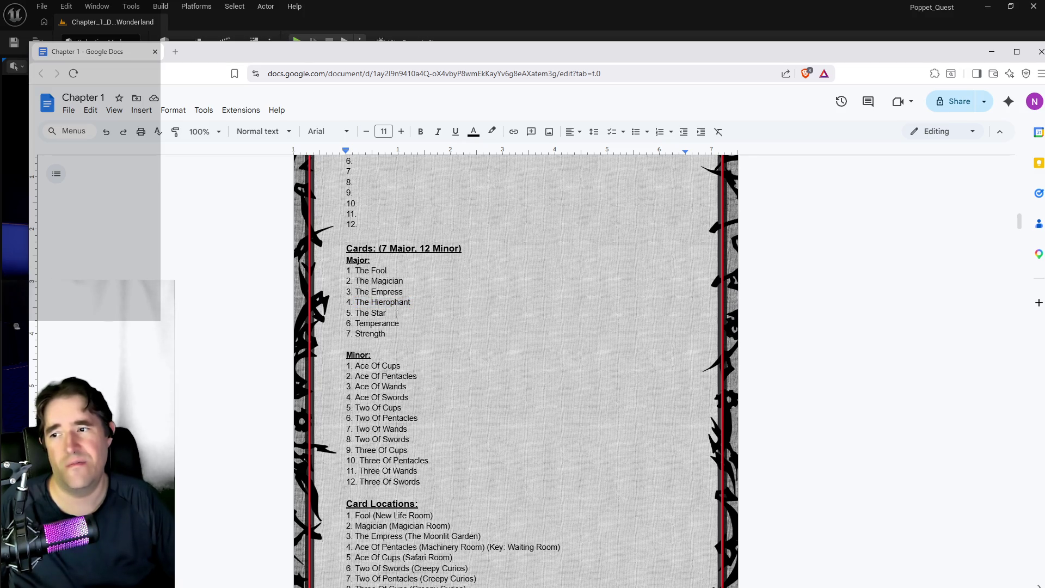
{"action": "left_click_drag", "start_coordinate": [396, 315], "coordinate": [355, 314]}
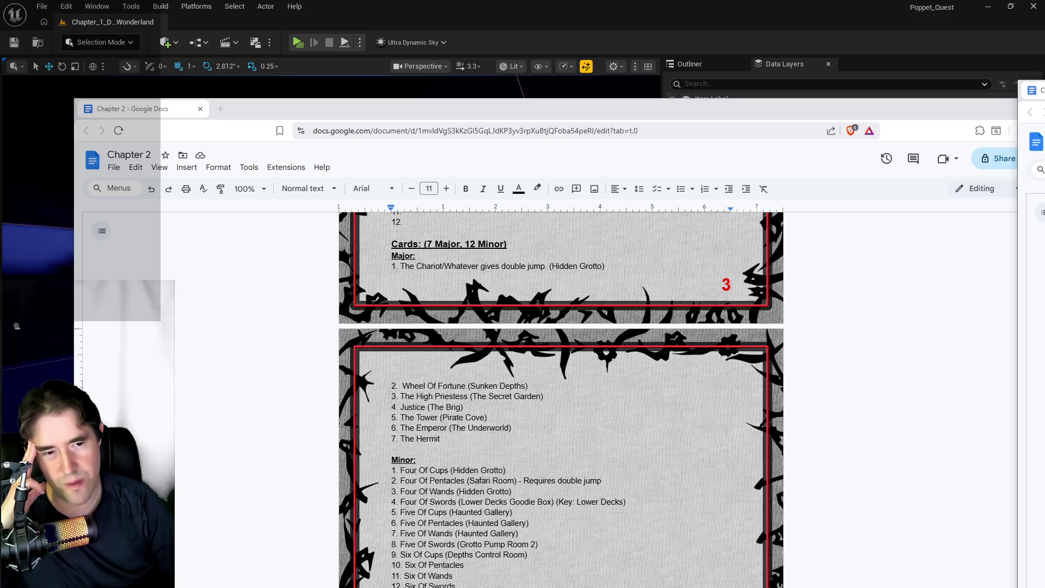
Bring the Chapter 3 and Chapter 2 docs forward, then Alt+Tab to the PQ To Do List.
{"action": "mouse_move", "coordinate": [1044, 87]}
{"action": "left_mouse_down"}
{"action": "mouse_move", "coordinate": [634, 93]}
{"action": "mouse_move", "coordinate": [1044, 94]}
{"action": "mouse_move", "coordinate": [1044, 136]}
{"action": "mouse_move", "coordinate": [711, 136]}
{"action": "mouse_move", "coordinate": [677, 127]}
{"action": "left_mouse_up"}
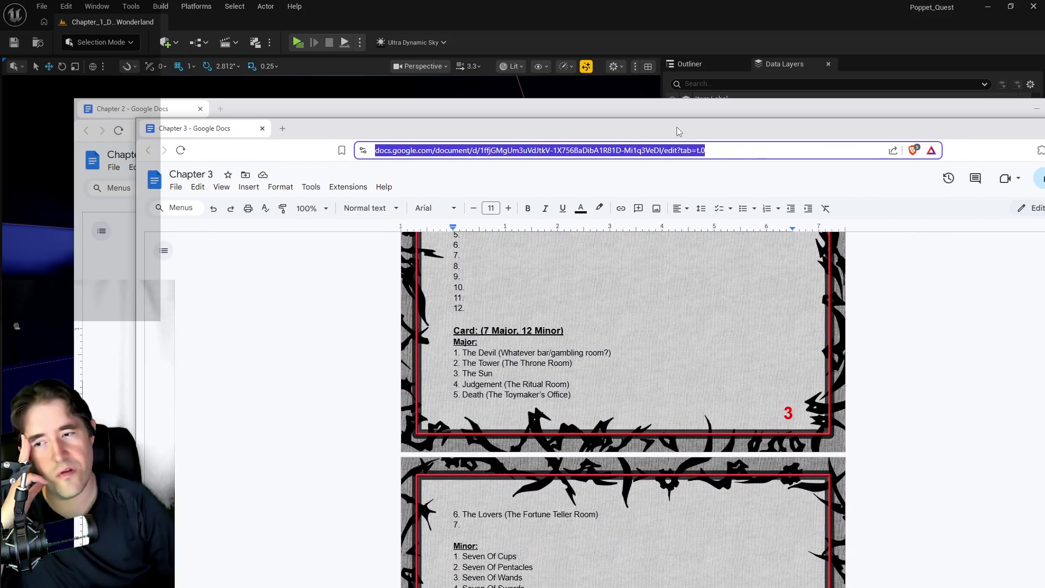
{"action": "left_click", "coordinate": [520, 353]}
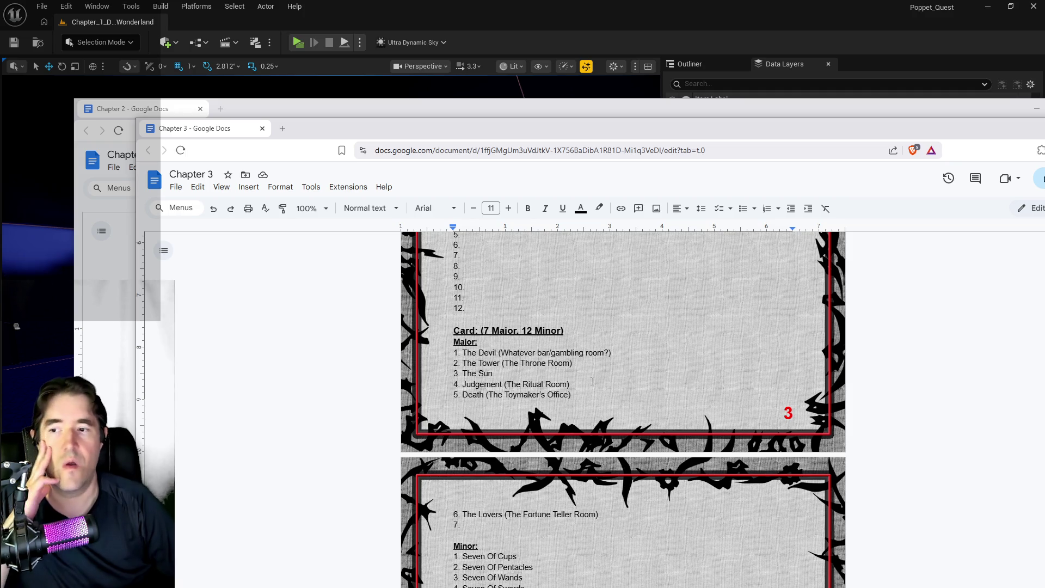
{"action": "left_click", "coordinate": [652, 111]}
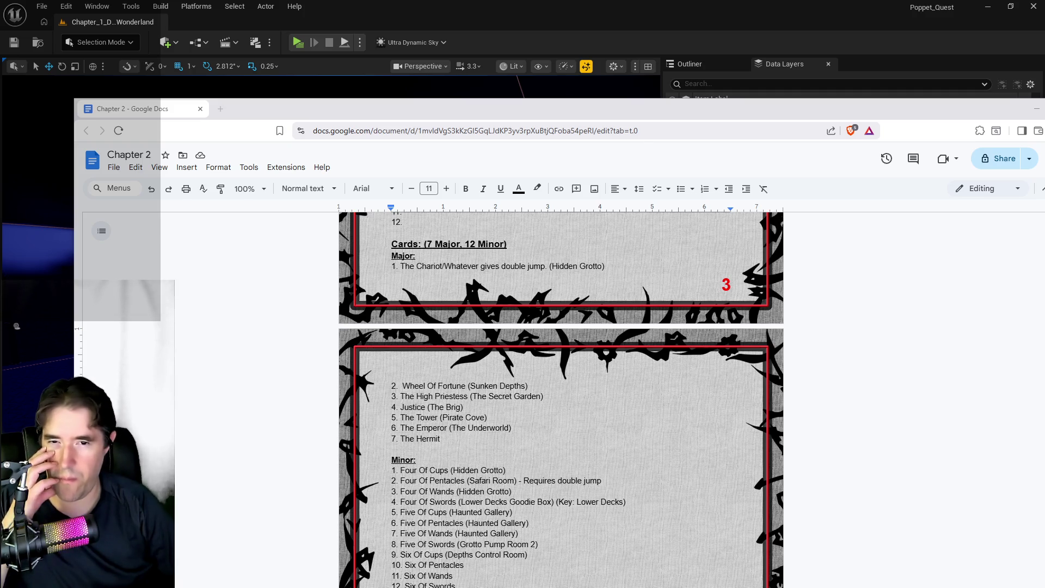
{"action": "left_click", "coordinate": [816, 461]}
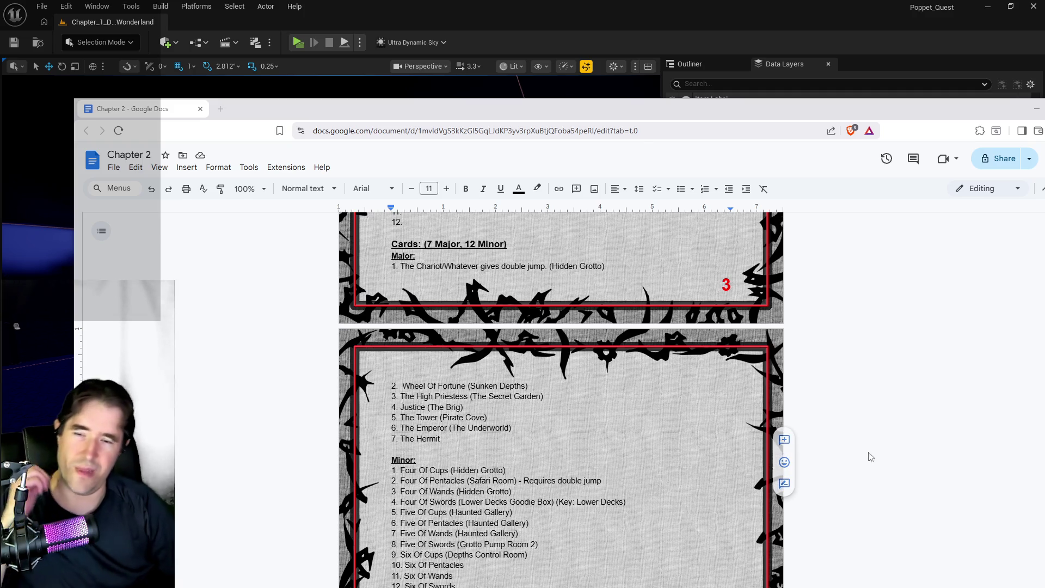
{"action": "key", "text": "alt+Tab"}
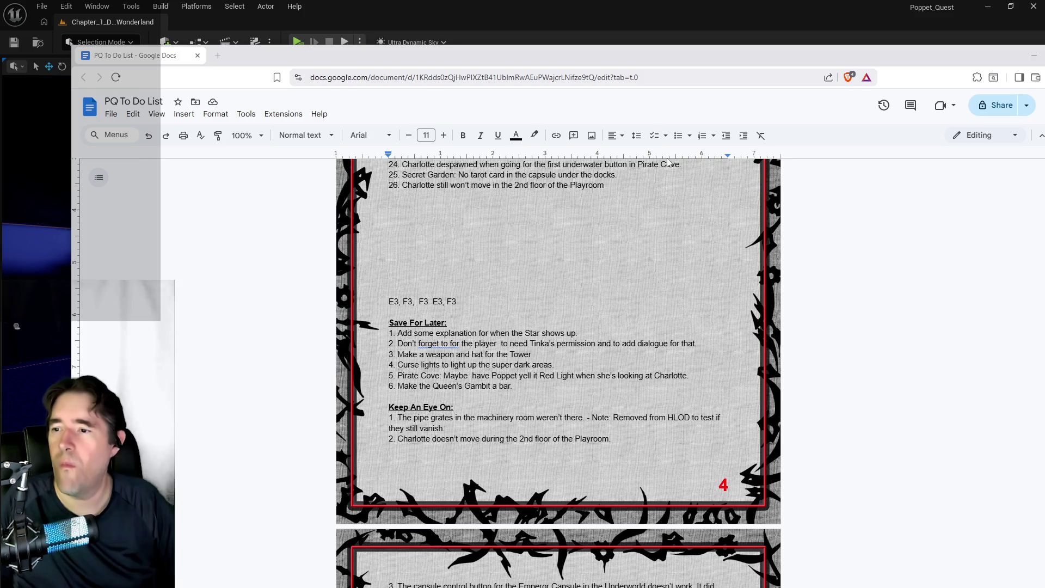
Read the 5.6 Playtest Notes, then minimize the PQ To Do List to reveal the Chapter 3 doc.
{"action": "scroll", "coordinate": [527, 284], "scroll_direction": "up", "scroll_amount": 3}
{"action": "scroll", "coordinate": [526, 284], "scroll_direction": "up", "scroll_amount": 3}
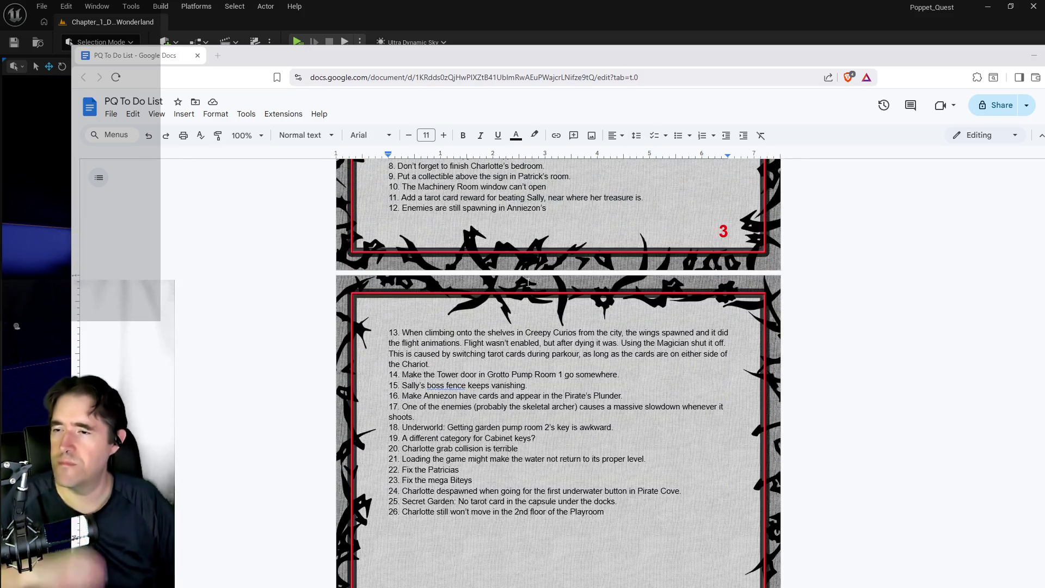
{"action": "scroll", "coordinate": [527, 284], "scroll_direction": "up", "scroll_amount": 2}
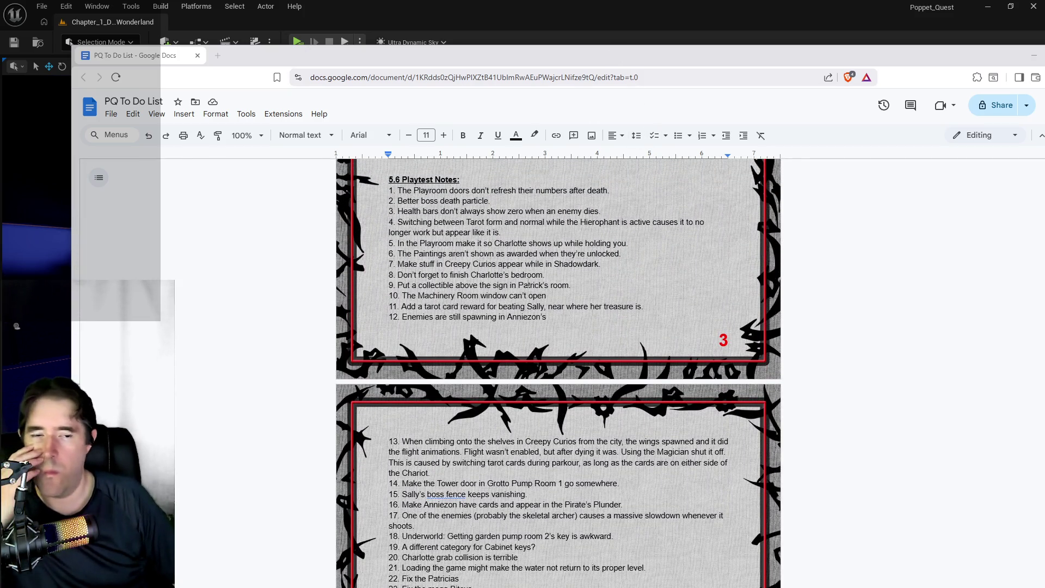
{"action": "scroll", "coordinate": [535, 287], "scroll_direction": "down", "scroll_amount": 1}
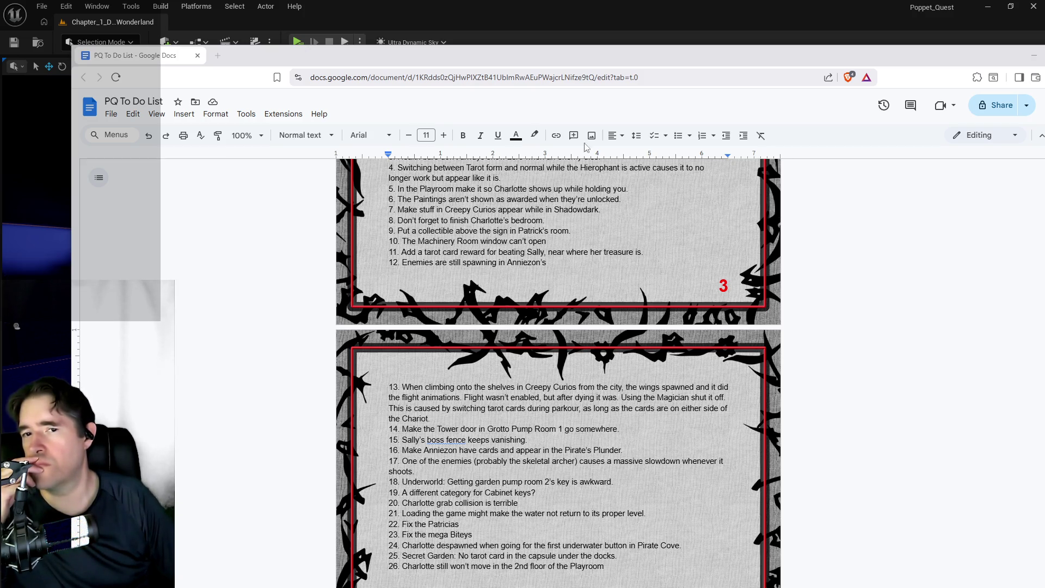
{"action": "key", "text": "super+Down"}
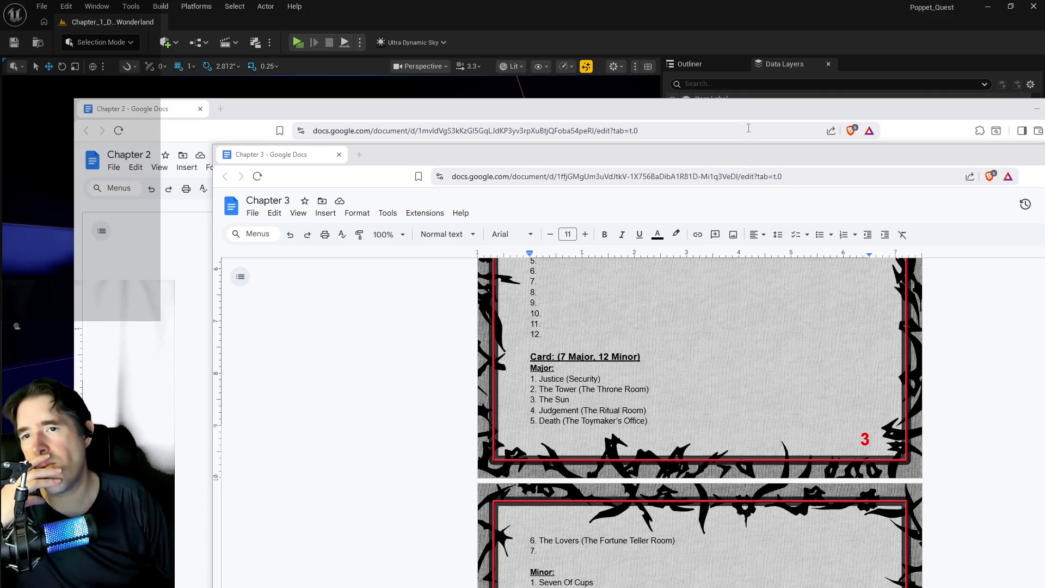
Bring Chapter 2 in front of Chapter 3, enlarge it to fill the screen, and review its card lists.
{"action": "mouse_move", "coordinate": [748, 118]}
{"action": "left_mouse_down"}
{"action": "mouse_move", "coordinate": [662, 77]}
{"action": "mouse_move", "coordinate": [925, 175]}
{"action": "left_mouse_up"}
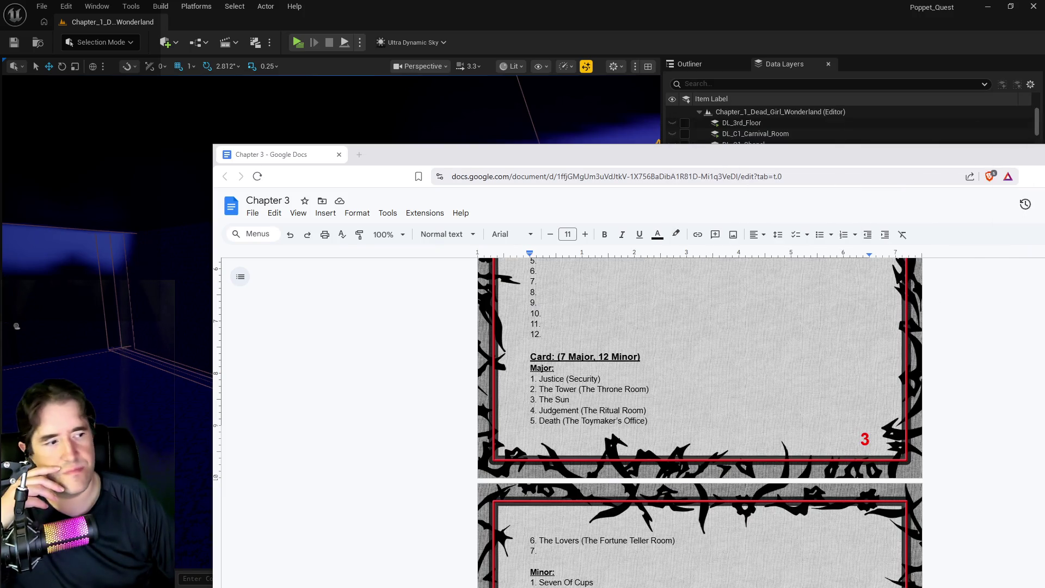
{"action": "mouse_move", "coordinate": [1044, 174]}
{"action": "left_mouse_down"}
{"action": "mouse_move", "coordinate": [1044, 162]}
{"action": "mouse_move", "coordinate": [683, 80]}
{"action": "left_mouse_up"}
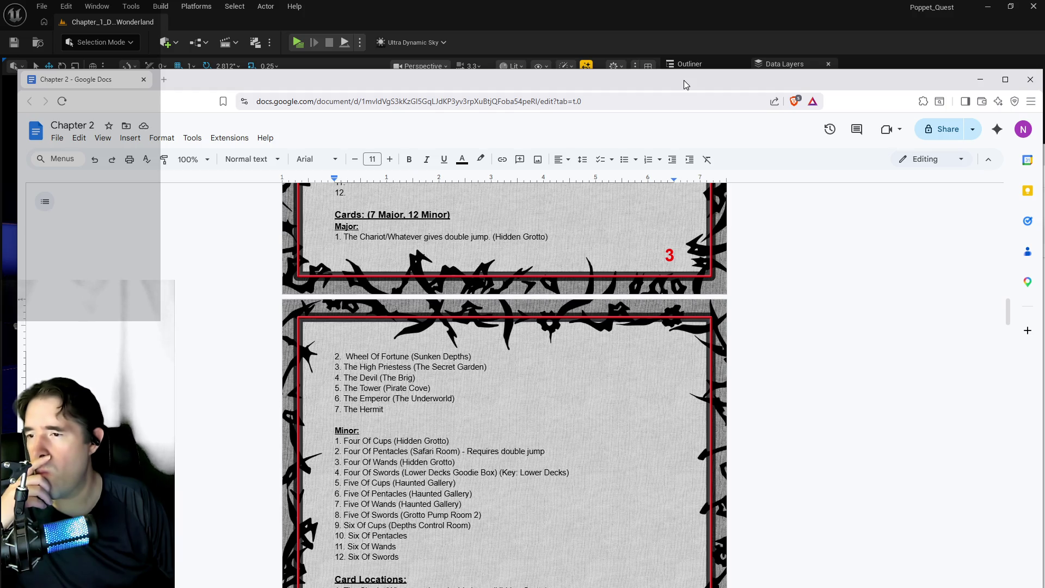
{"action": "scroll", "coordinate": [647, 265], "scroll_direction": "down", "scroll_amount": 3}
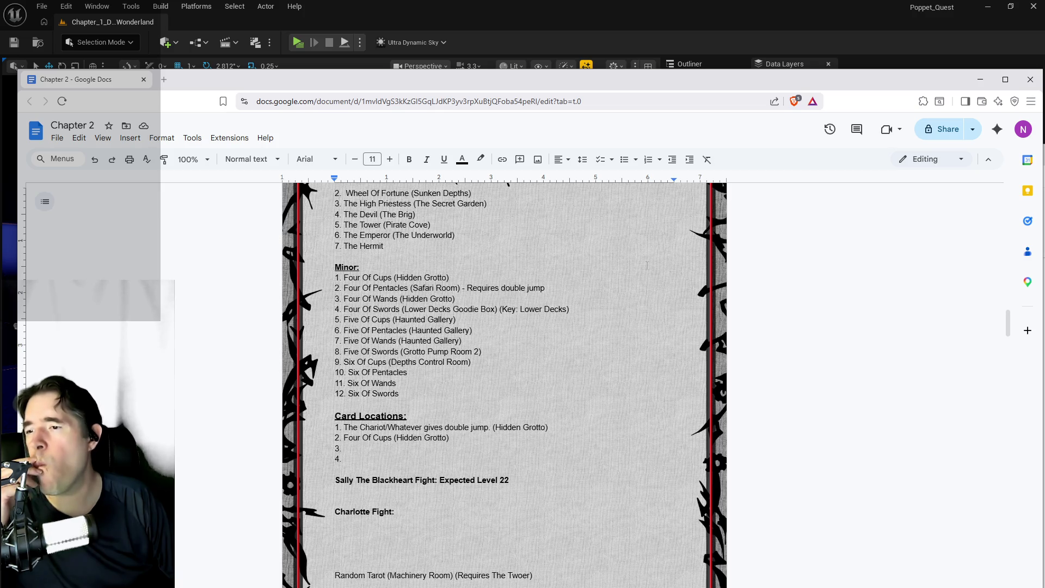
{"action": "scroll", "coordinate": [647, 265], "scroll_direction": "up", "scroll_amount": 2}
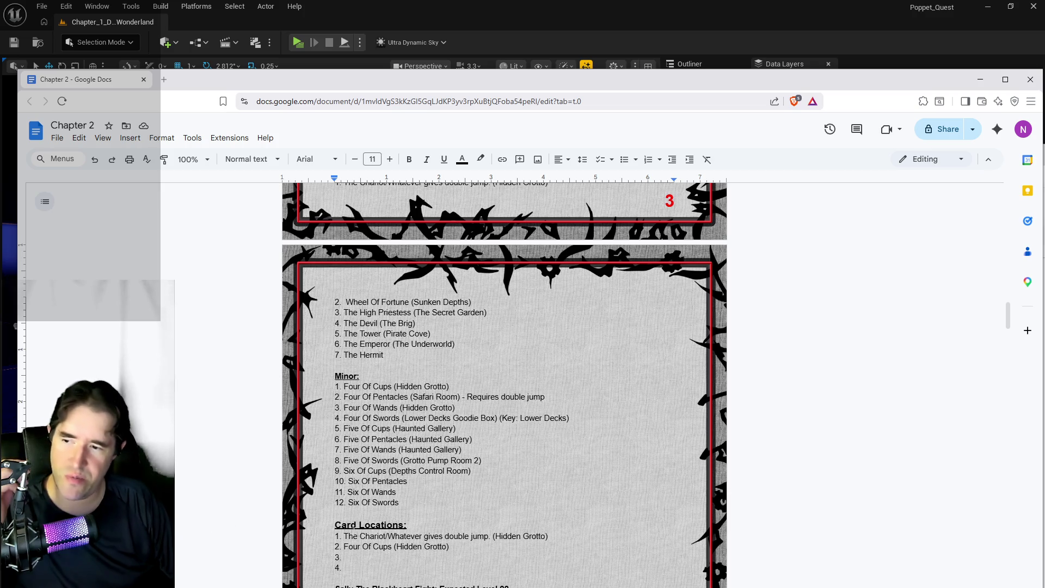
{"action": "left_click", "coordinate": [399, 502]}
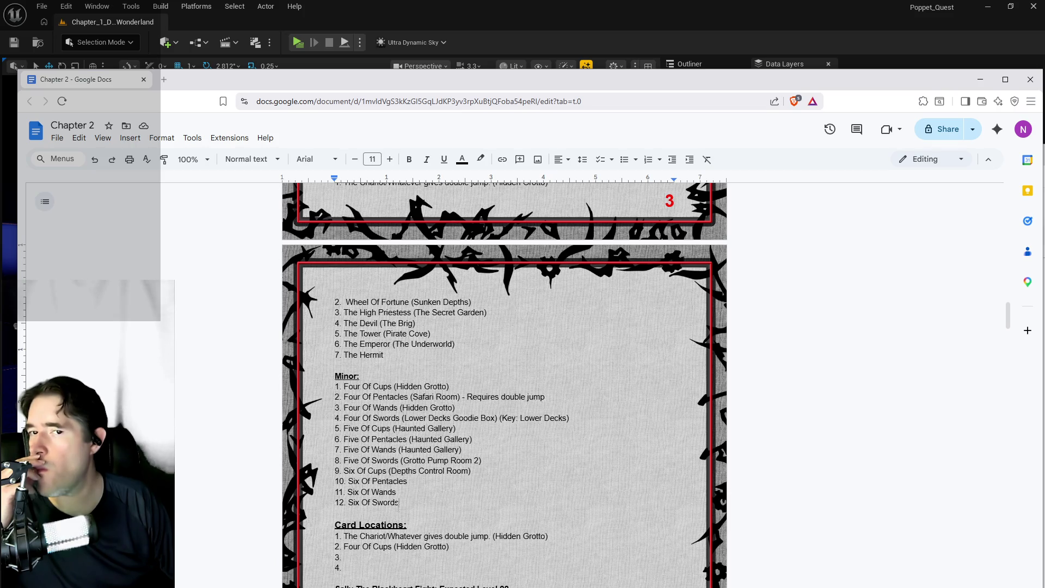
Scroll down to Card Locations and select the level in the Sally The Blackheart Fight heading.
{"action": "scroll", "coordinate": [398, 507], "scroll_direction": "up", "scroll_amount": 15}
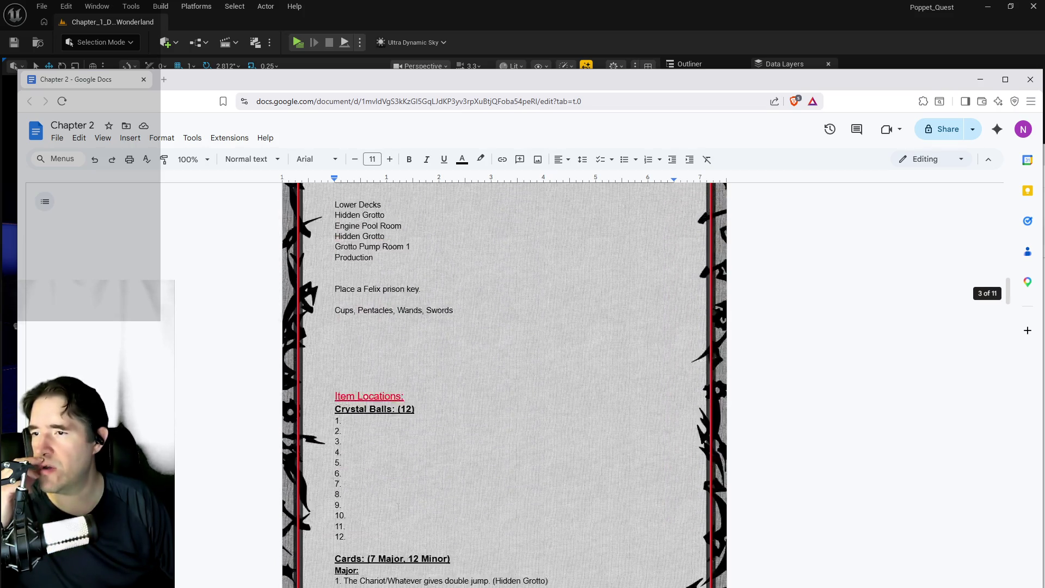
{"action": "scroll", "coordinate": [398, 507], "scroll_direction": "down", "scroll_amount": 5}
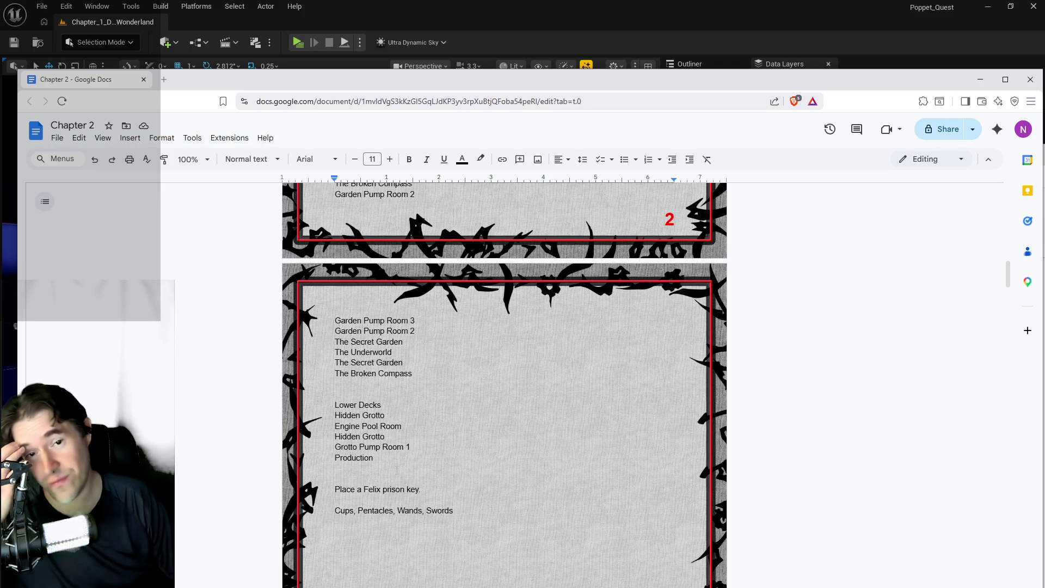
{"action": "scroll", "coordinate": [397, 469], "scroll_direction": "down", "scroll_amount": 2}
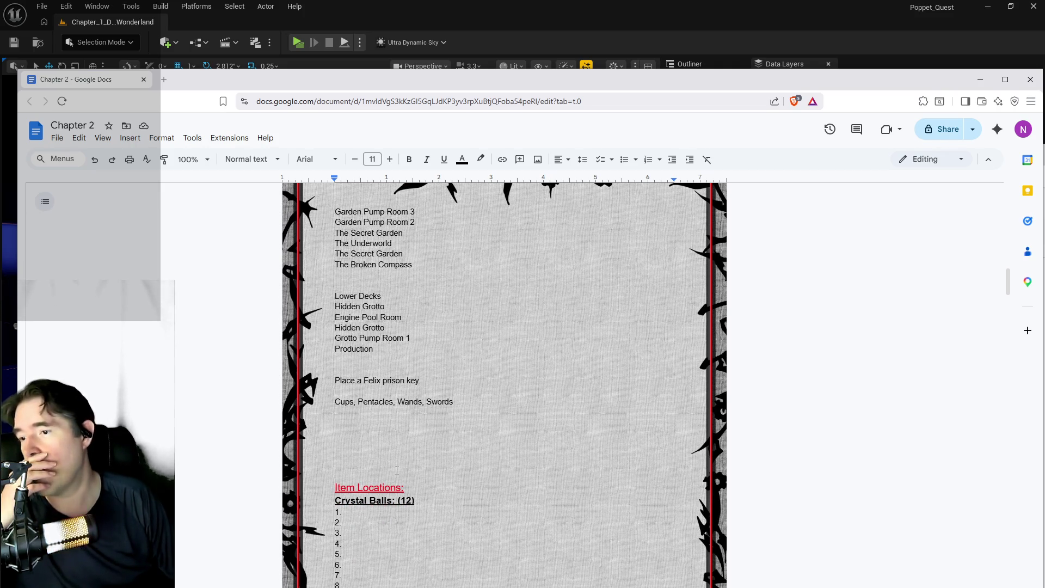
{"action": "scroll", "coordinate": [397, 469], "scroll_direction": "down", "scroll_amount": 5}
{"action": "scroll", "coordinate": [397, 469], "scroll_direction": "up", "scroll_amount": 2}
{"action": "scroll", "coordinate": [396, 469], "scroll_direction": "down", "scroll_amount": 10}
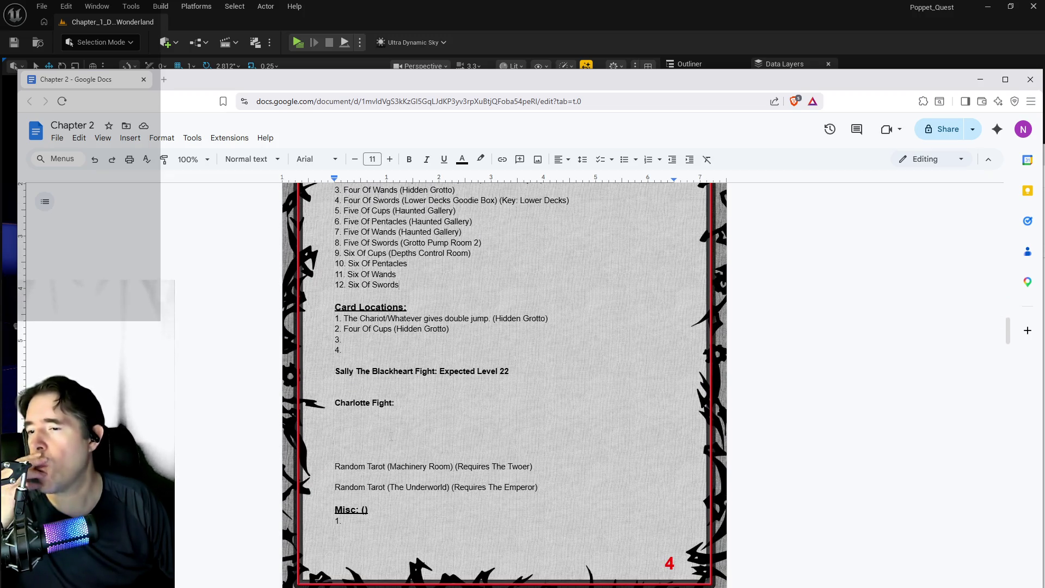
{"action": "left_click", "coordinate": [508, 372]}
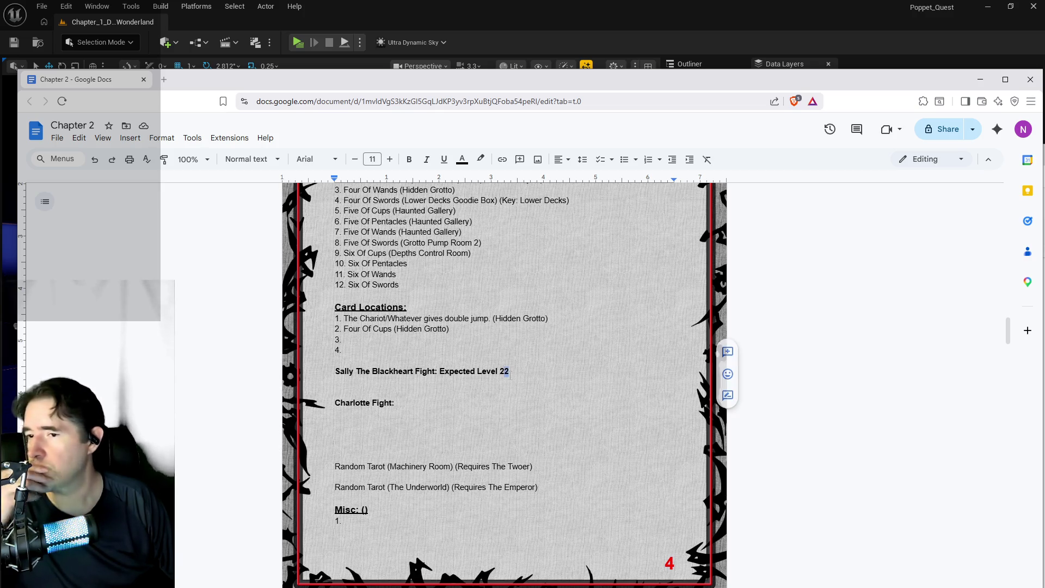
Change Sally The Blackheart Fight's expected level from 22 to 20, then switch to the PQ To Do List.
{"action": "type", "text": "0"}
{"action": "key", "text": "Return"}
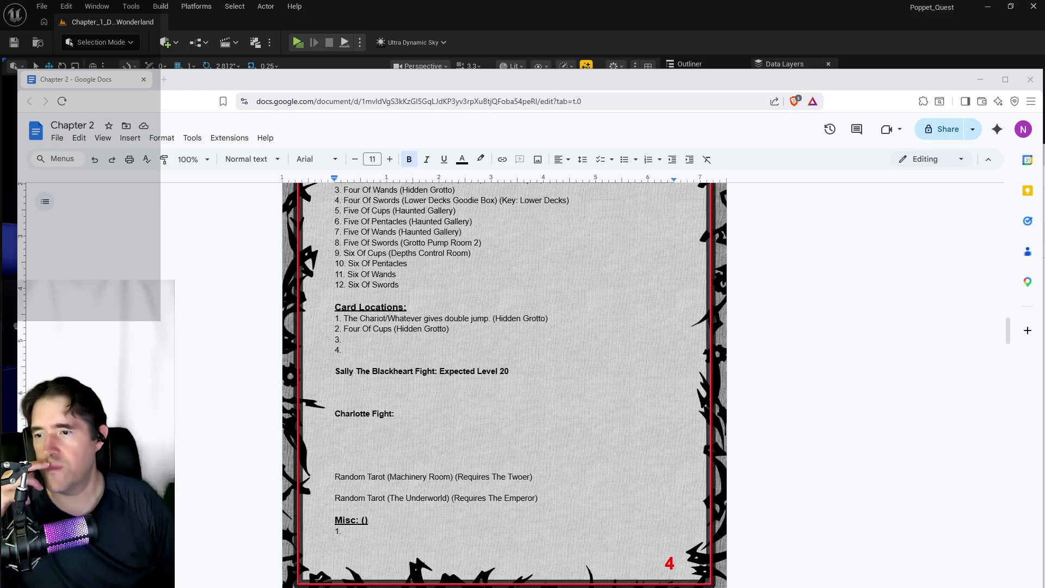
{"action": "key", "text": "alt+Tab"}
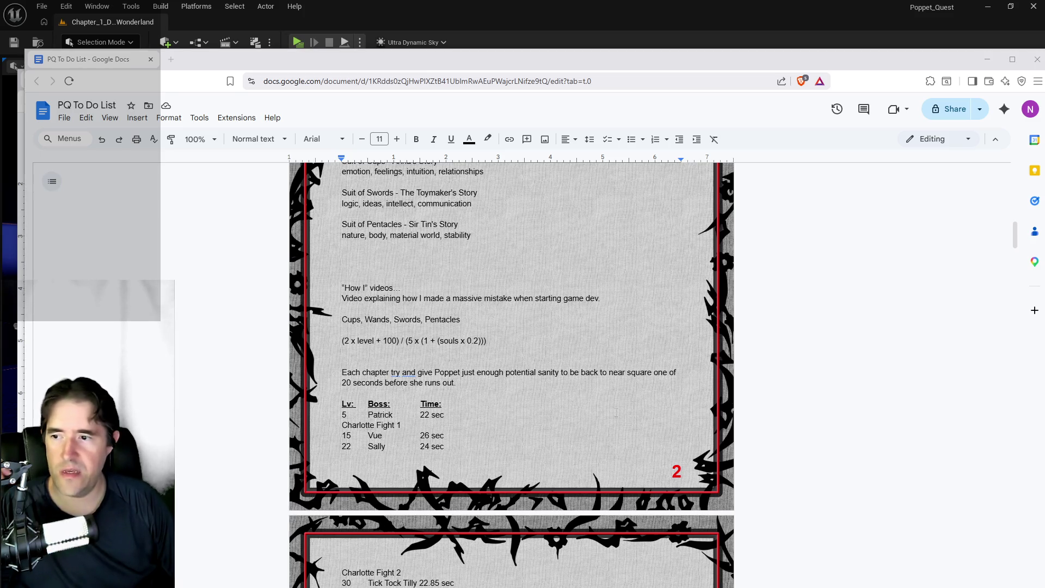
Change Sally's boss-table row from level 22, 24 sec to level 20, 23.33 sec.
{"action": "scroll", "coordinate": [437, 296], "scroll_direction": "down", "scroll_amount": 3}
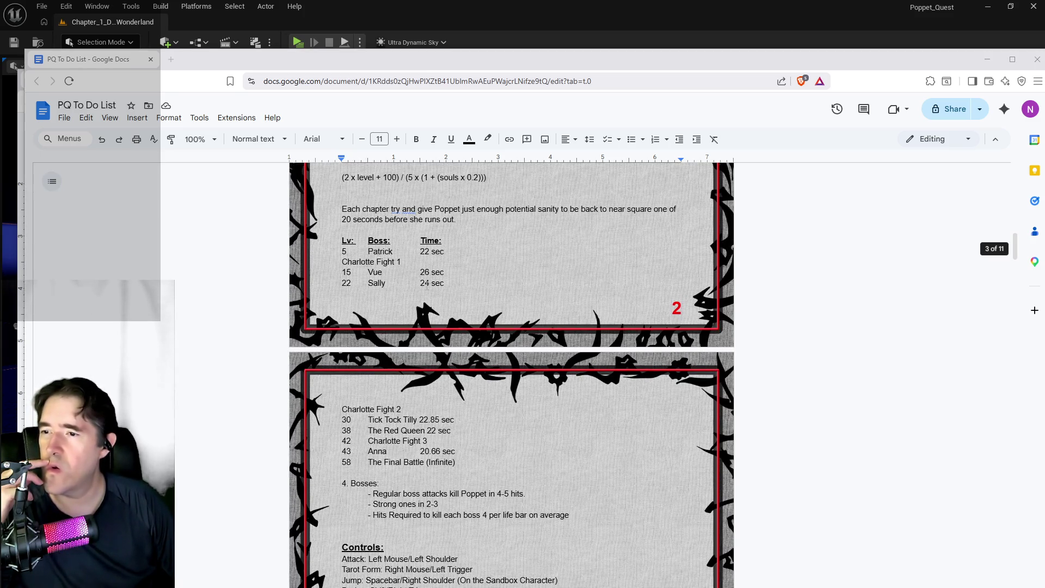
{"action": "double_click", "coordinate": [424, 283]}
{"action": "type", "text": "23.33"}
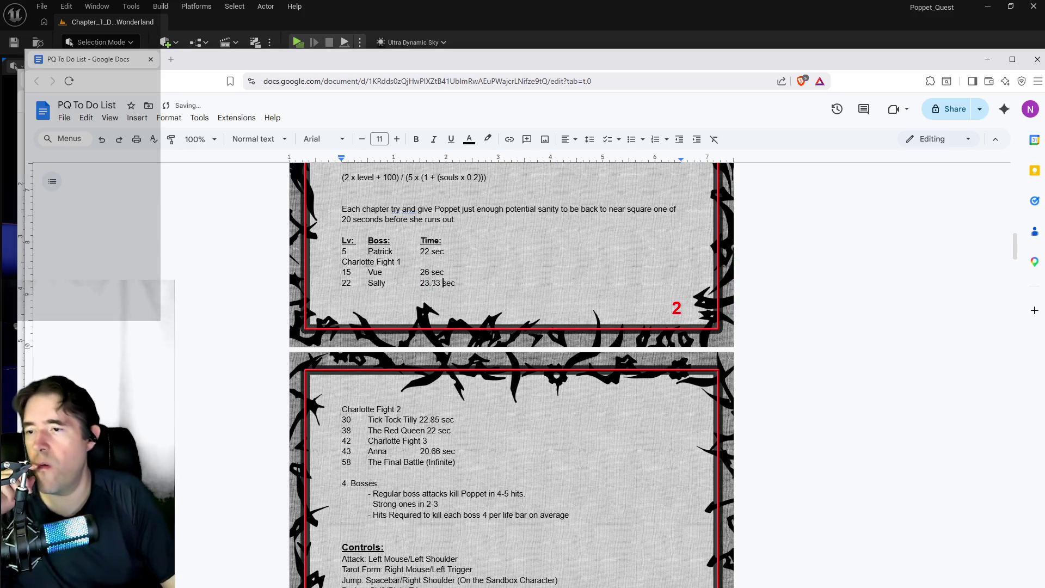
{"action": "left_click", "coordinate": [347, 283]}
{"action": "key", "text": "Delete"}
{"action": "type", "text": "0"}
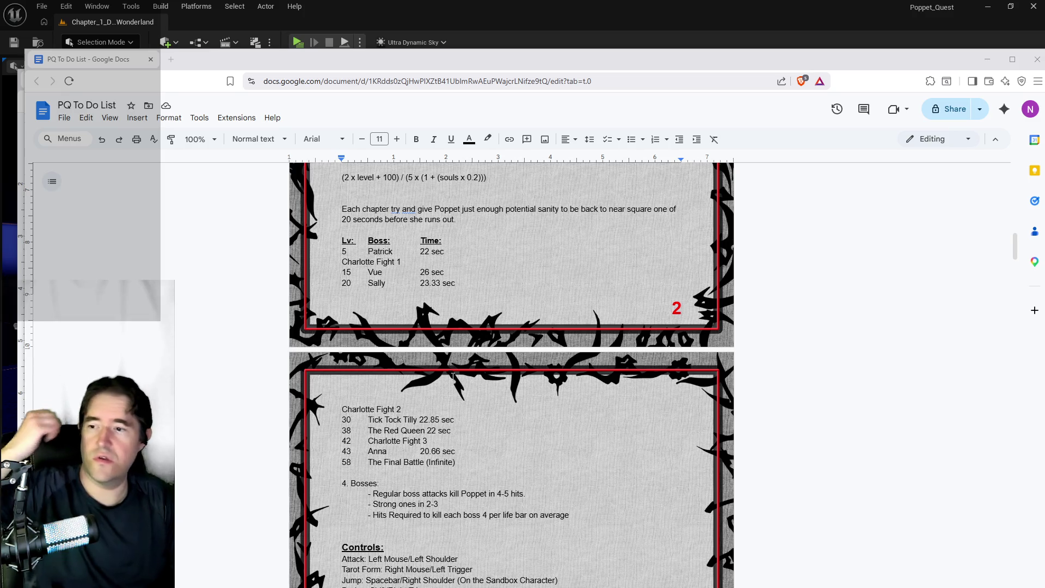
Change Tick Tock Tilly's row from level 30, 22.85 sec to level 28, 22.28 sec.
{"action": "double_click", "coordinate": [346, 419]}
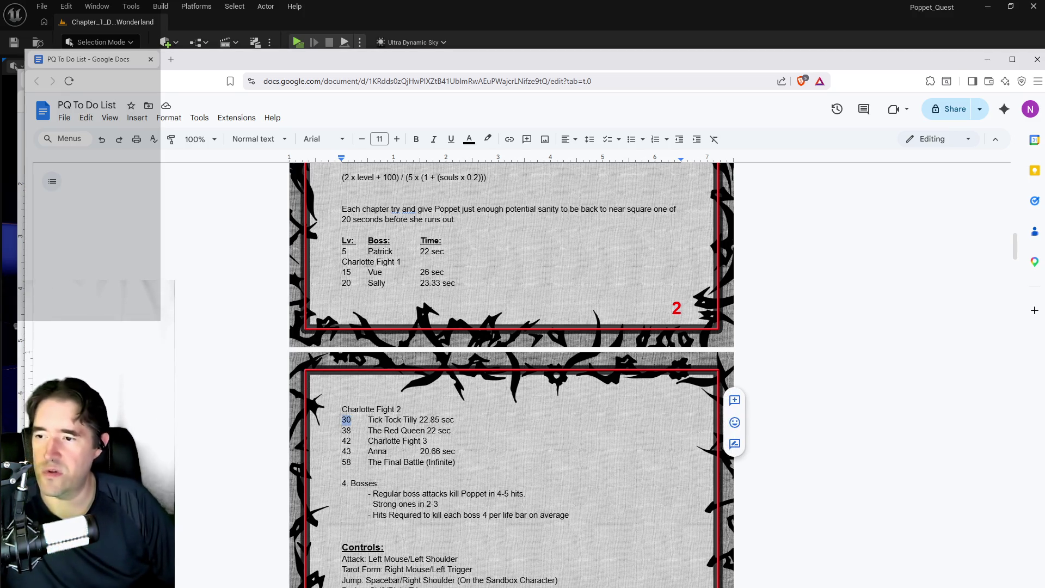
{"action": "type", "text": "28"}
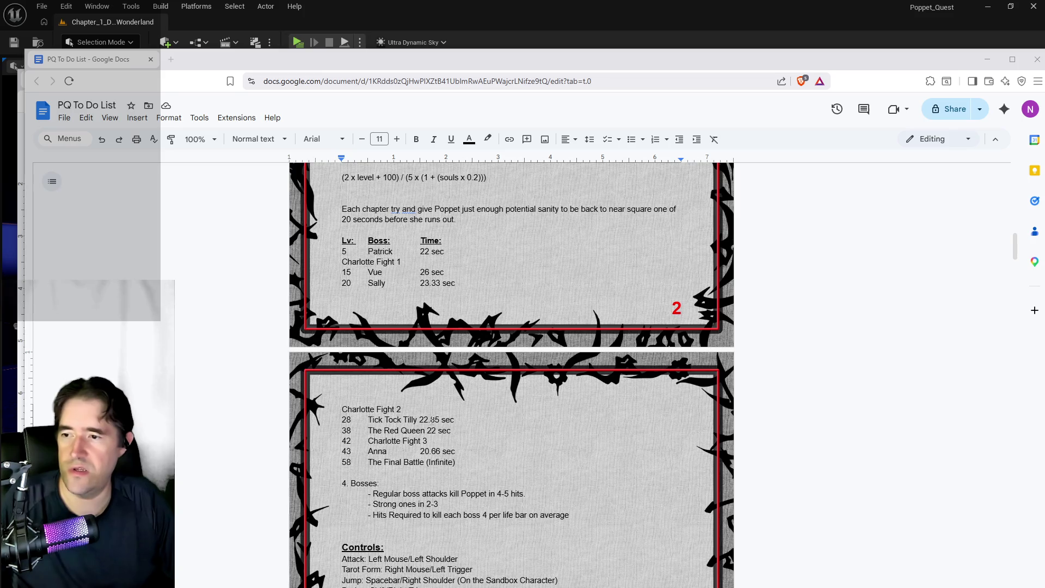
{"action": "double_click", "coordinate": [434, 420]}
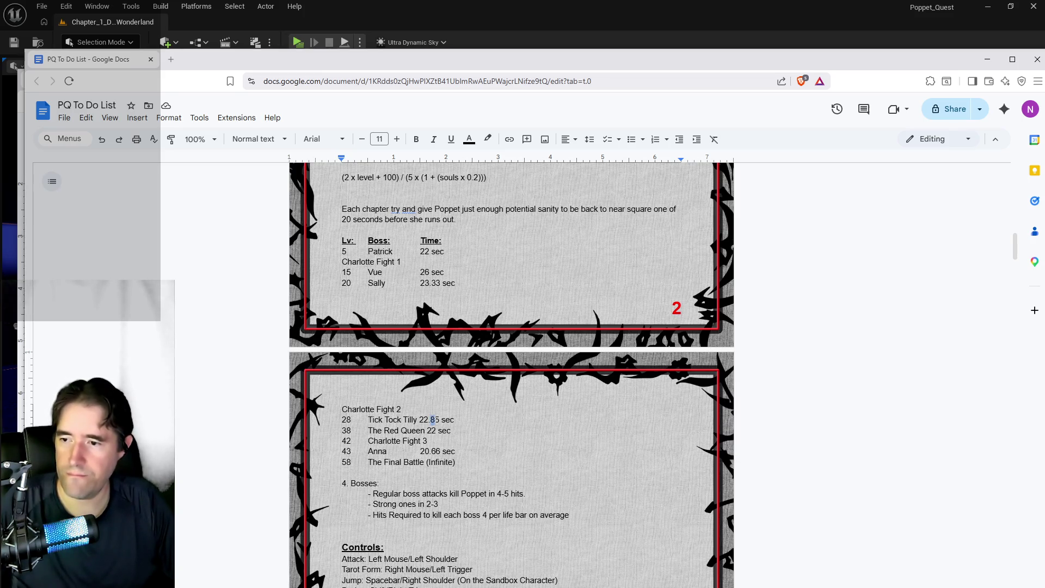
{"action": "type", "text": "28"}
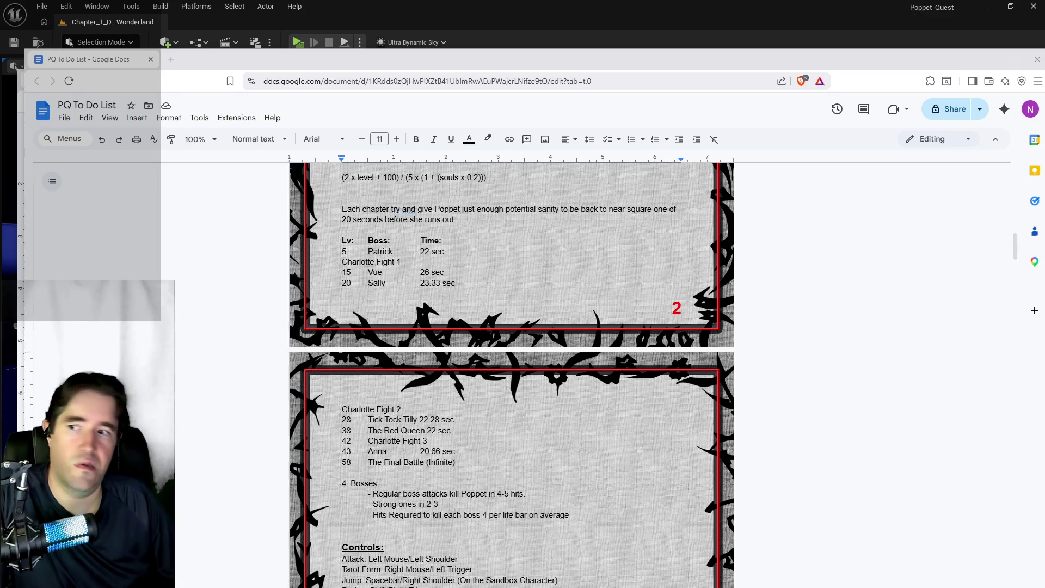
Drag the Chapter 3 window aside and scroll the PQ To Do List to The Red Queen's level 38.
{"action": "scroll", "coordinate": [359, 430], "scroll_direction": "up", "scroll_amount": 15}
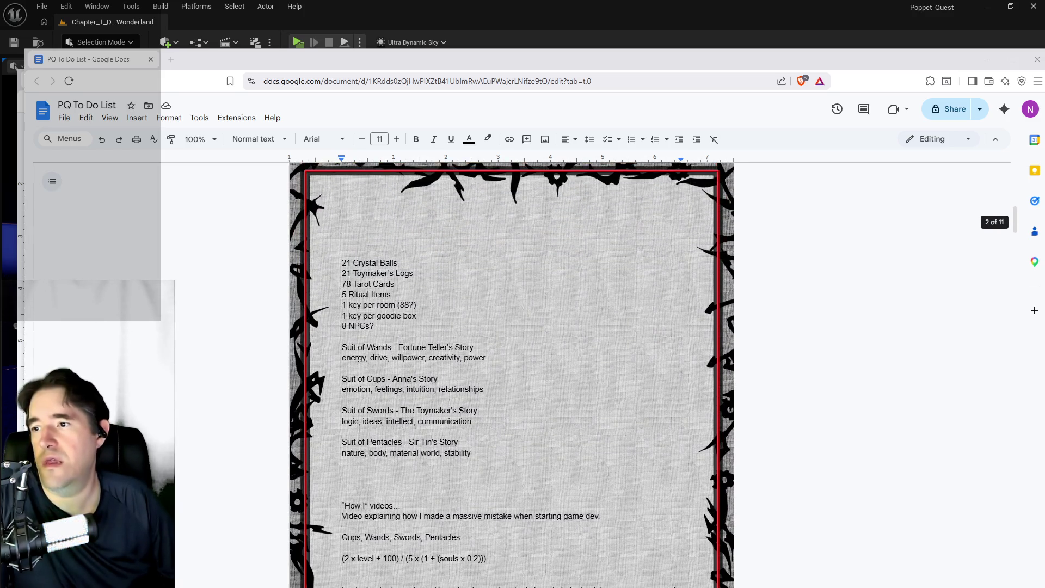
{"action": "scroll", "coordinate": [360, 429], "scroll_direction": "up", "scroll_amount": 4}
{"action": "scroll", "coordinate": [360, 429], "scroll_direction": "down", "scroll_amount": 15}
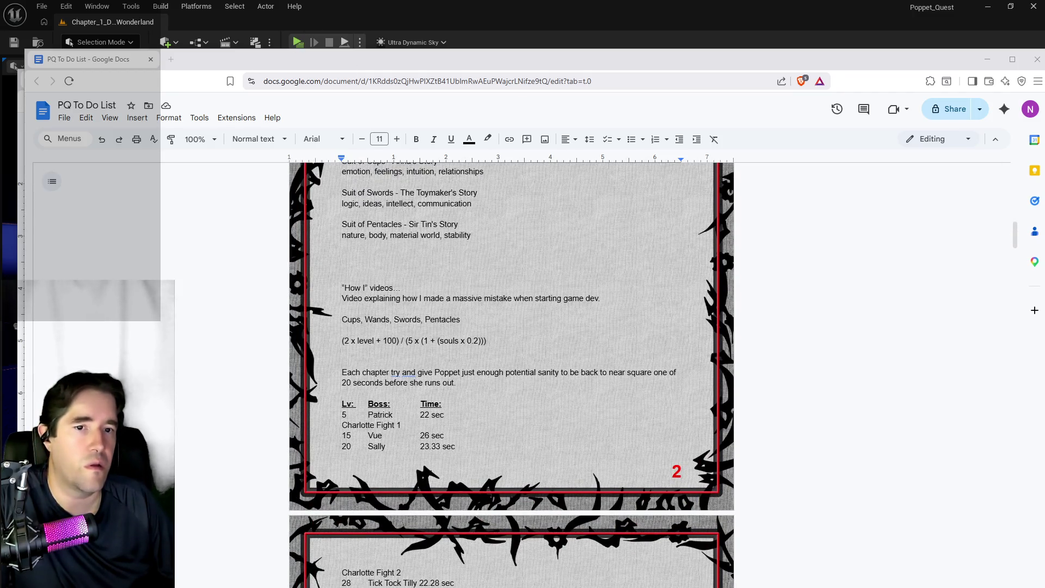
{"action": "key", "text": "alt+Tab"}
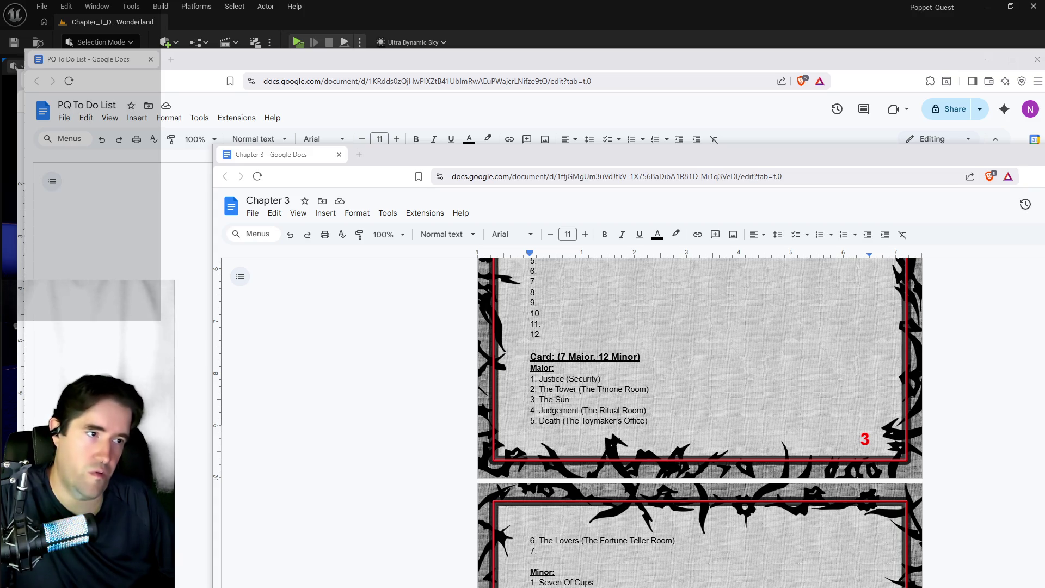
{"action": "scroll", "coordinate": [425, 438], "scroll_direction": "down", "scroll_amount": 3}
{"action": "scroll", "coordinate": [570, 455], "scroll_direction": "up", "scroll_amount": 15}
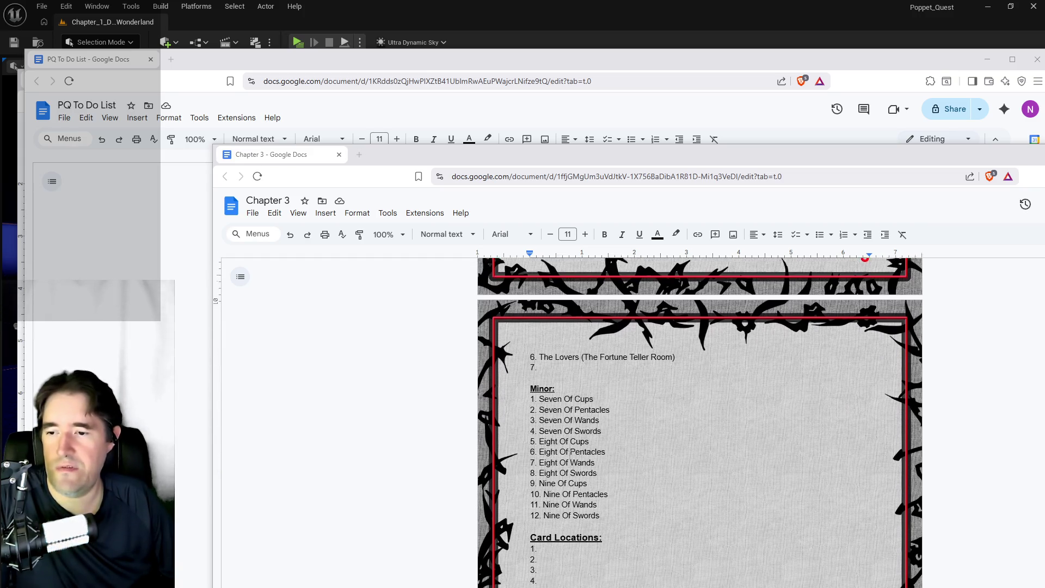
{"action": "scroll", "coordinate": [569, 455], "scroll_direction": "down", "scroll_amount": 3}
{"action": "left_click_drag", "start_coordinate": [503, 162], "coordinate": [1044, 194]}
{"action": "scroll", "coordinate": [511, 375], "scroll_direction": "down", "scroll_amount": 4}
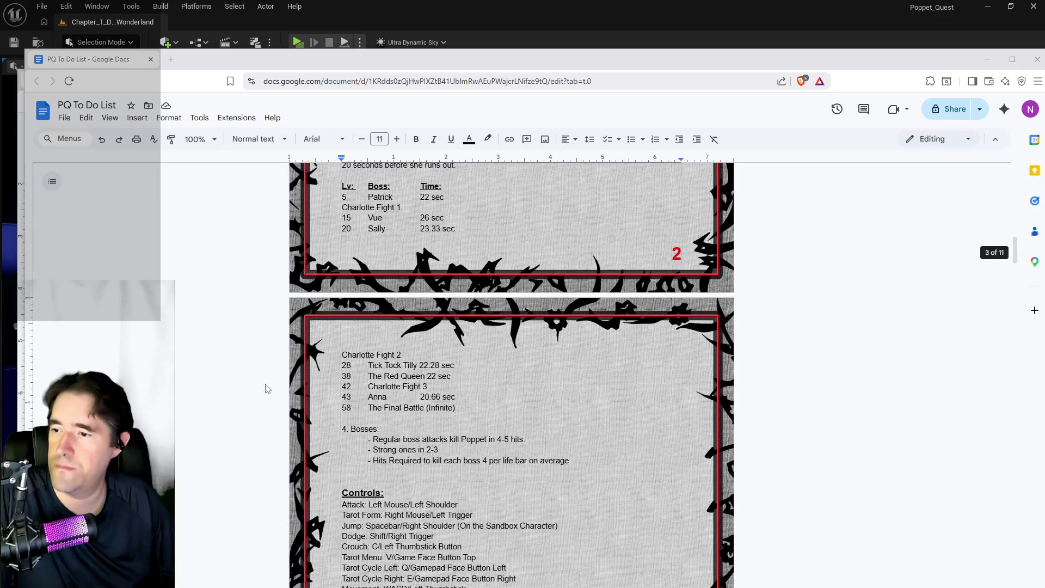
{"action": "left_click", "coordinate": [348, 375]}
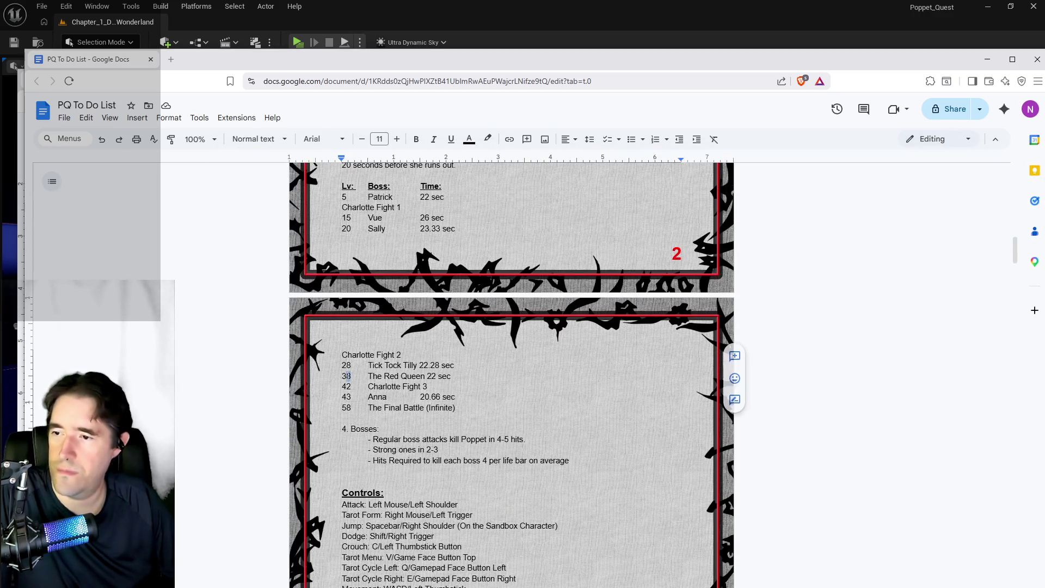
Change The Red Queen's level from 38 to 33 and Charlotte Fight 3's from 42 to 38.
{"action": "key", "text": "Delete"}
{"action": "type", "text": "3"}
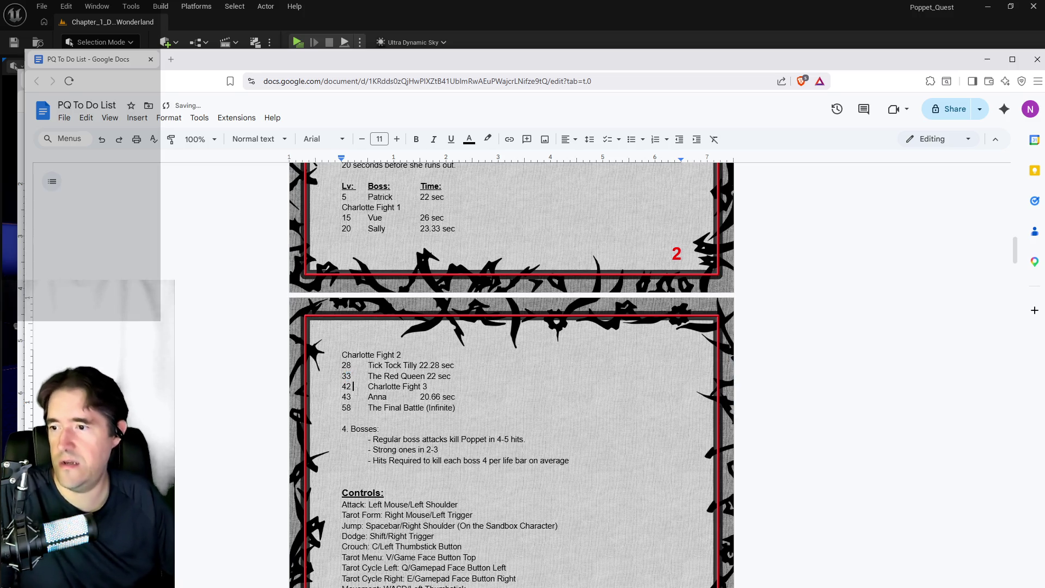
{"action": "left_click", "coordinate": [353, 386]}
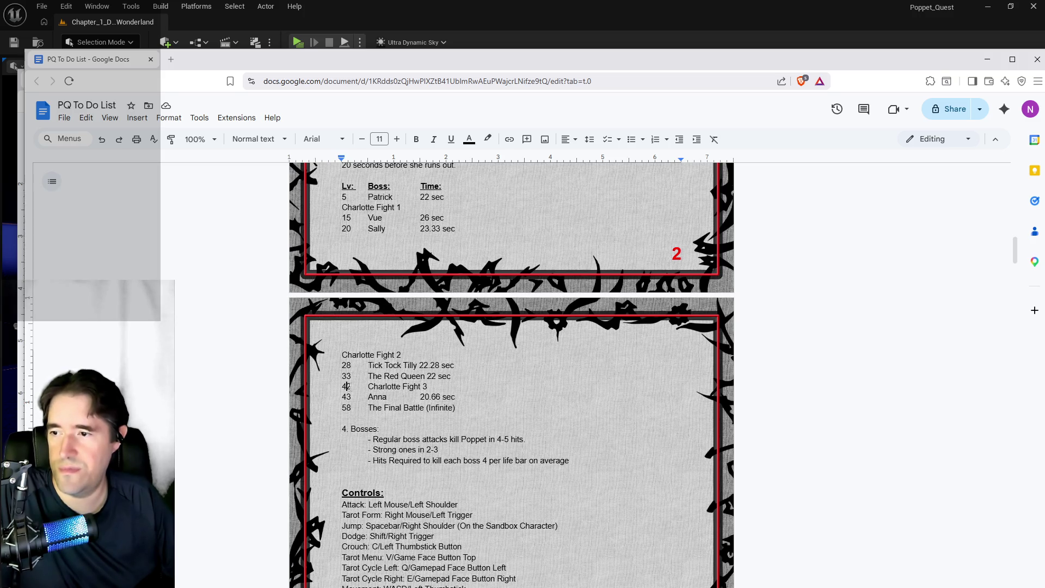
{"action": "double_click", "coordinate": [347, 385]}
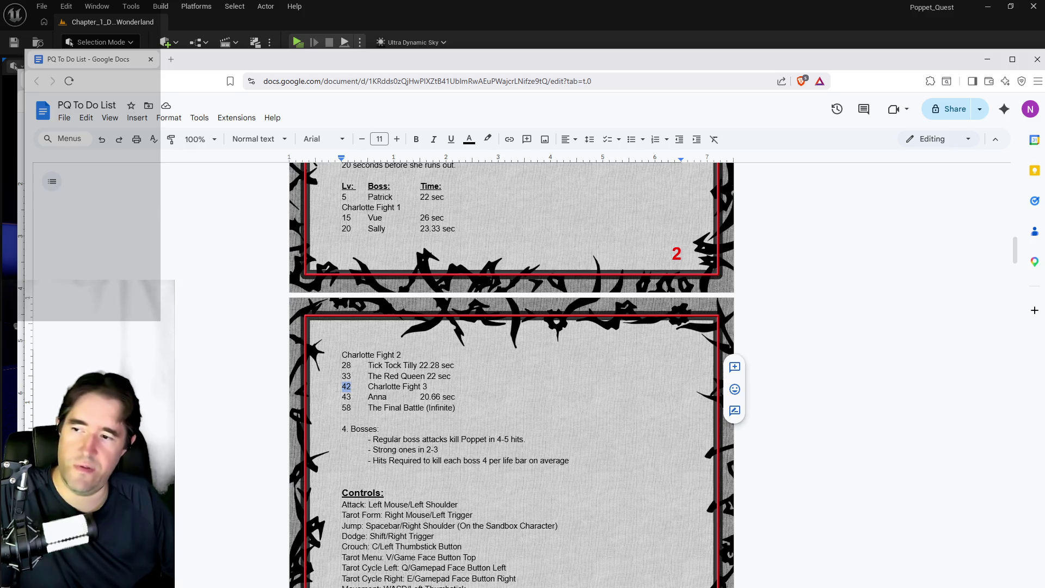
{"action": "type", "text": "38"}
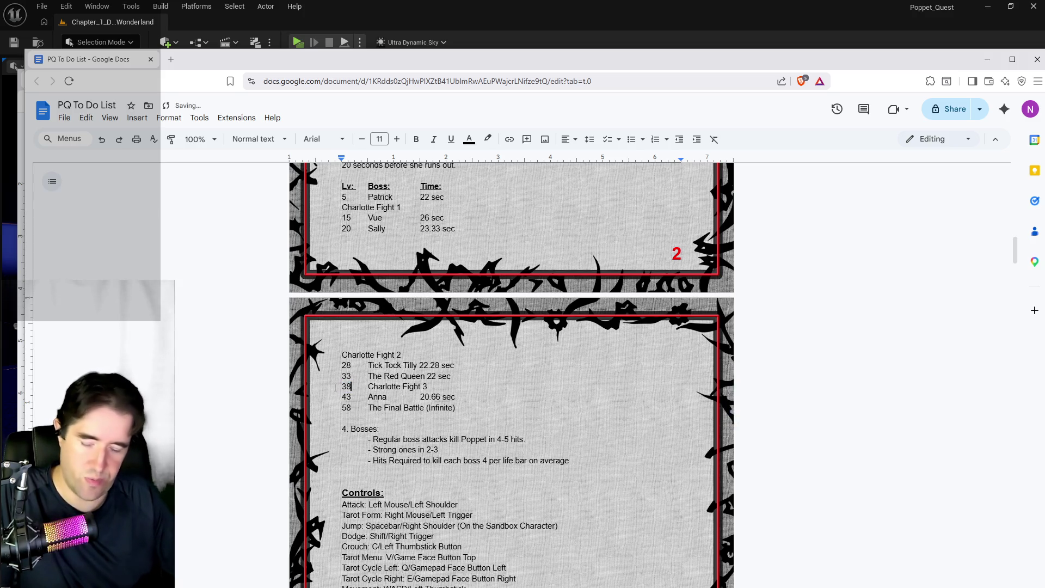
Move down to The Final Battle line, then switch to the calculator showing 33.75.
{"action": "left_click", "coordinate": [526, 365]}
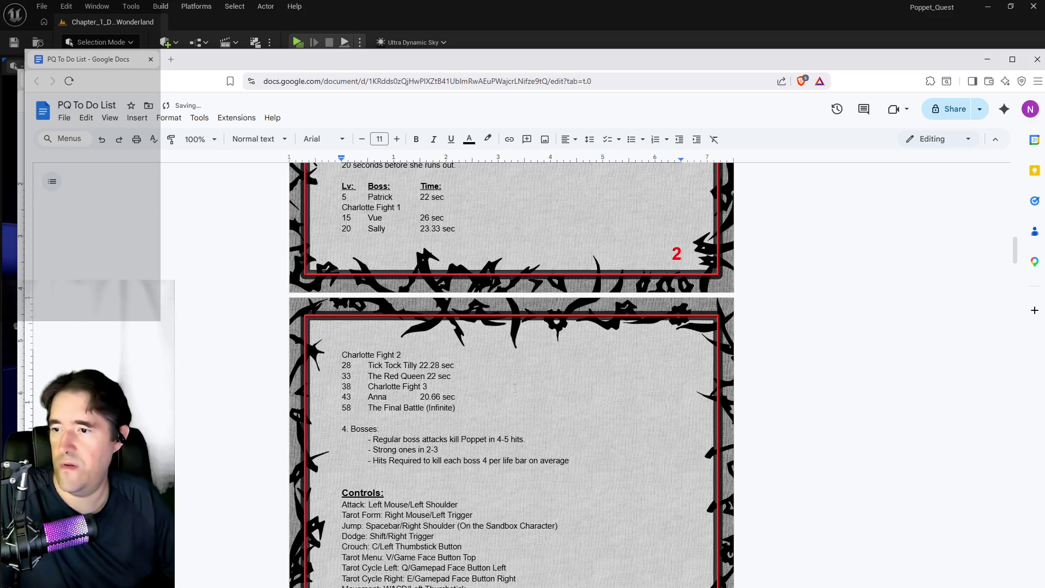
{"action": "key", "text": "Down"}
{"action": "key", "text": "Down"}
{"action": "key", "text": "Down"}
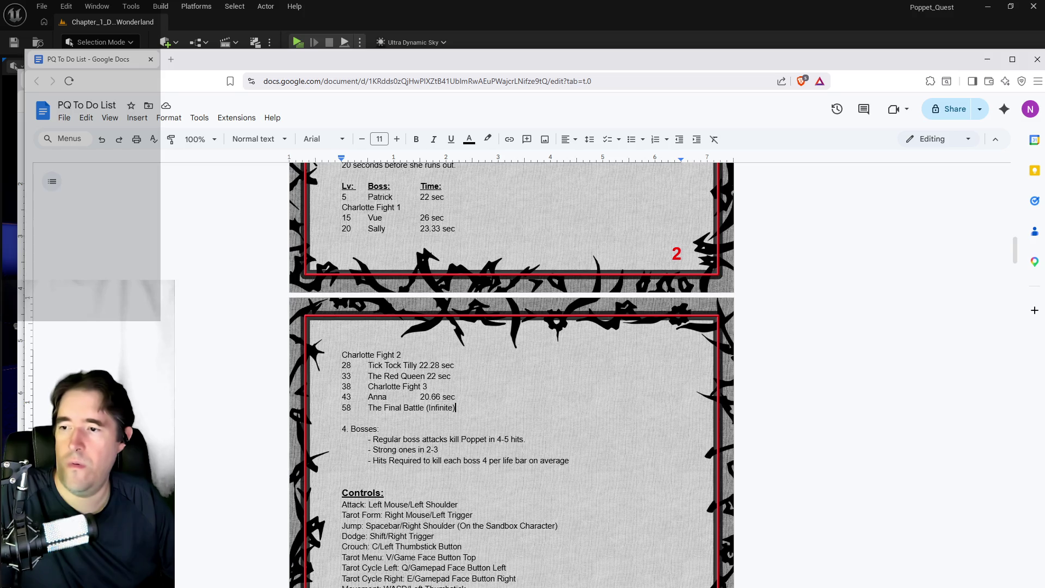
{"action": "key", "text": "alt+Tab"}
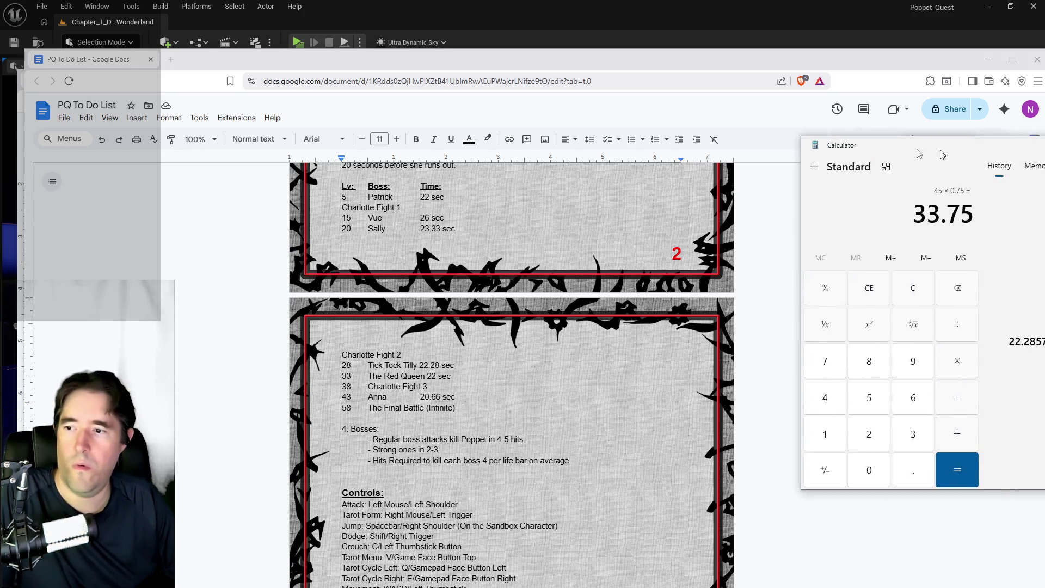
{"action": "key", "text": "alt+Tab"}
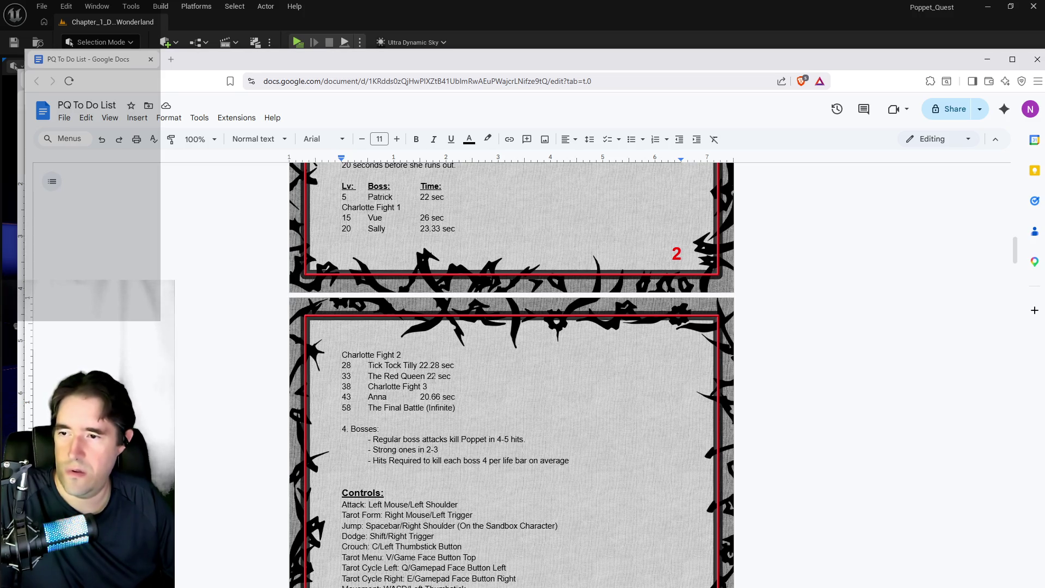
Replace The Red Queen's 22 sec time with 20.75 sec and look over the boss table.
{"action": "left_click", "coordinate": [435, 376]}
{"action": "key", "text": "BackSpace"}
{"action": "type", "text": "0.75"}
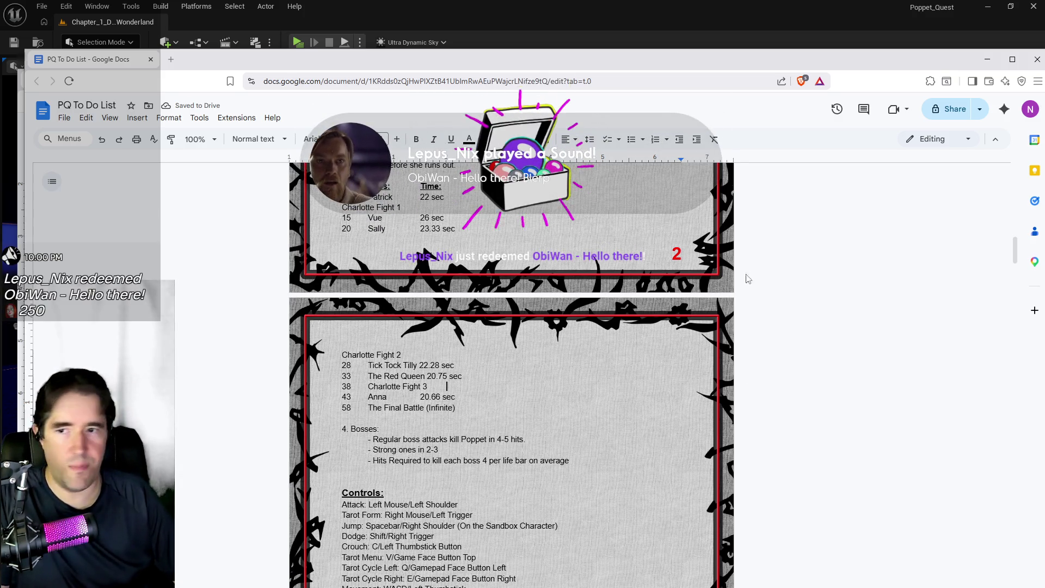
{"action": "scroll", "coordinate": [541, 393], "scroll_direction": "up", "scroll_amount": 1}
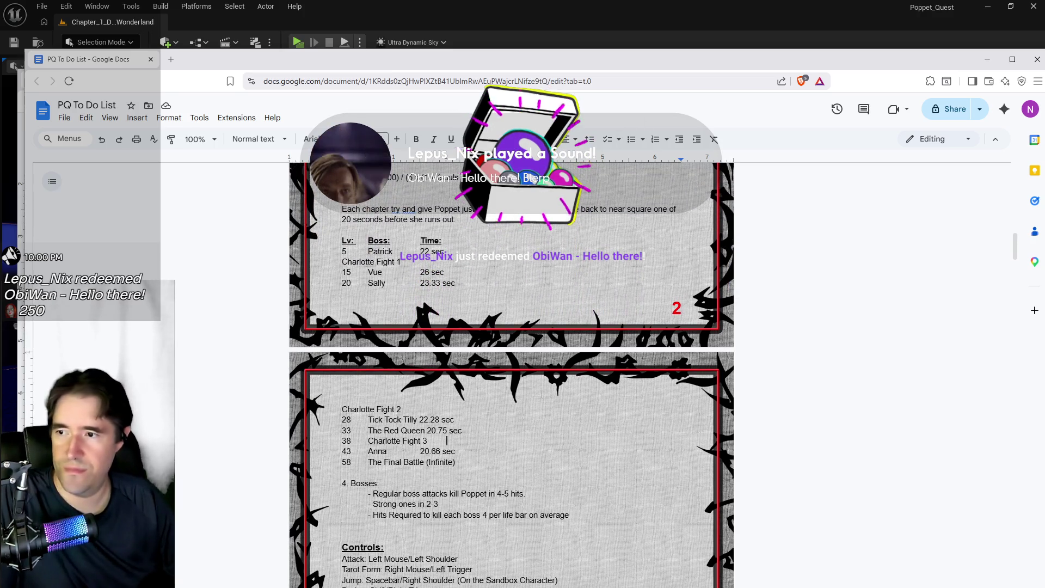
{"action": "scroll", "coordinate": [518, 391], "scroll_direction": "down", "scroll_amount": 1}
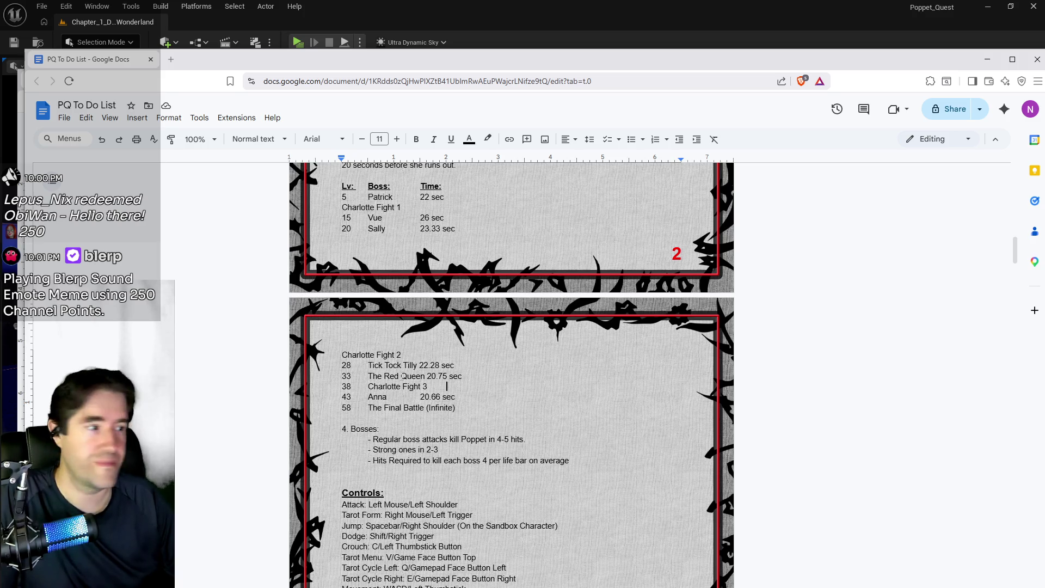
{"action": "scroll", "coordinate": [407, 365], "scroll_direction": "down", "scroll_amount": 2}
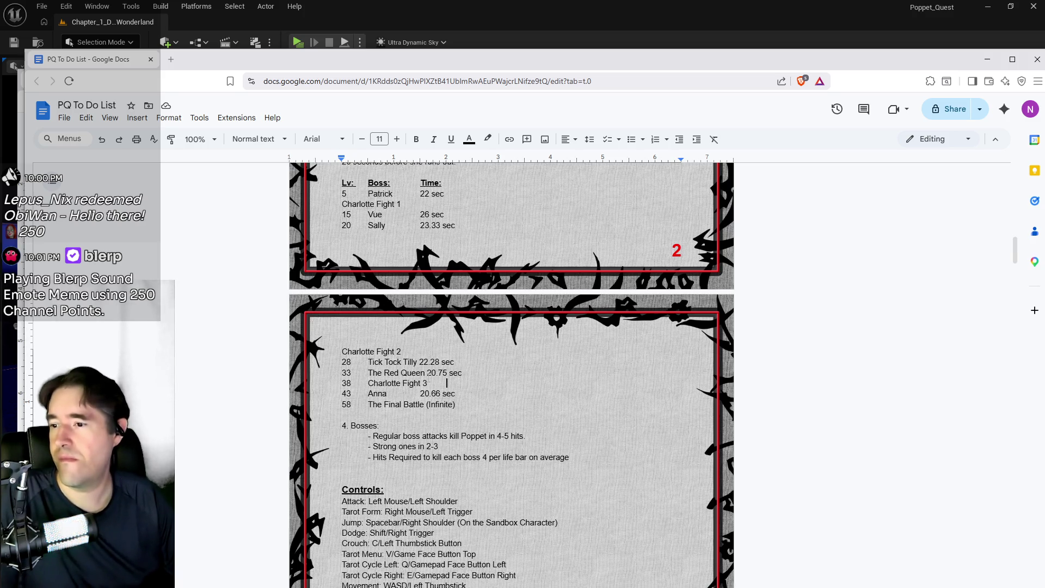
{"action": "scroll", "coordinate": [414, 342], "scroll_direction": "up", "scroll_amount": 3}
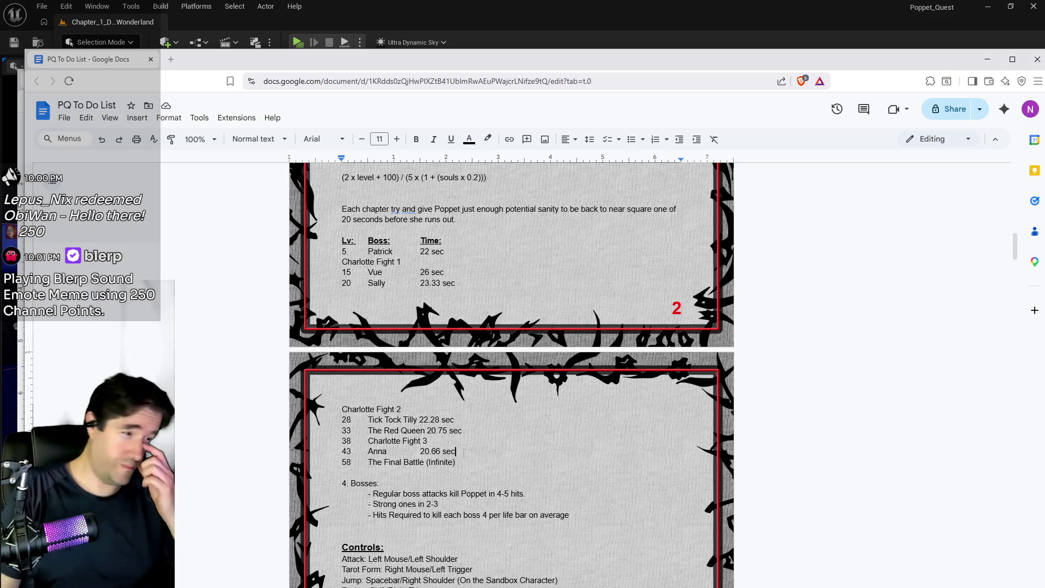
Insert a blank line below the Anna entry, then place the cursor in Anna's 20.66 sec time.
{"action": "key", "text": "Return"}
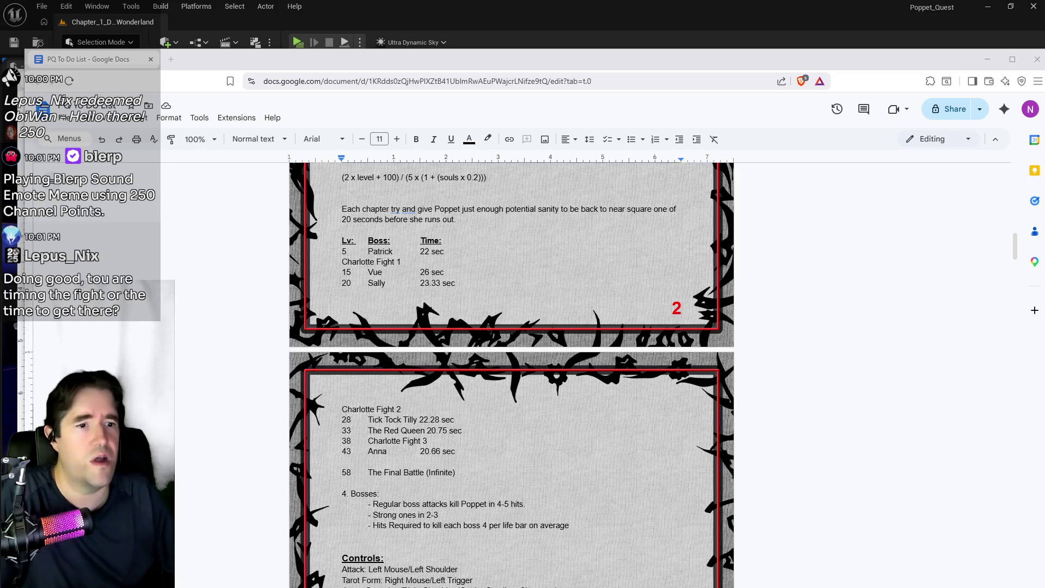
{"action": "left_click", "coordinate": [423, 451]}
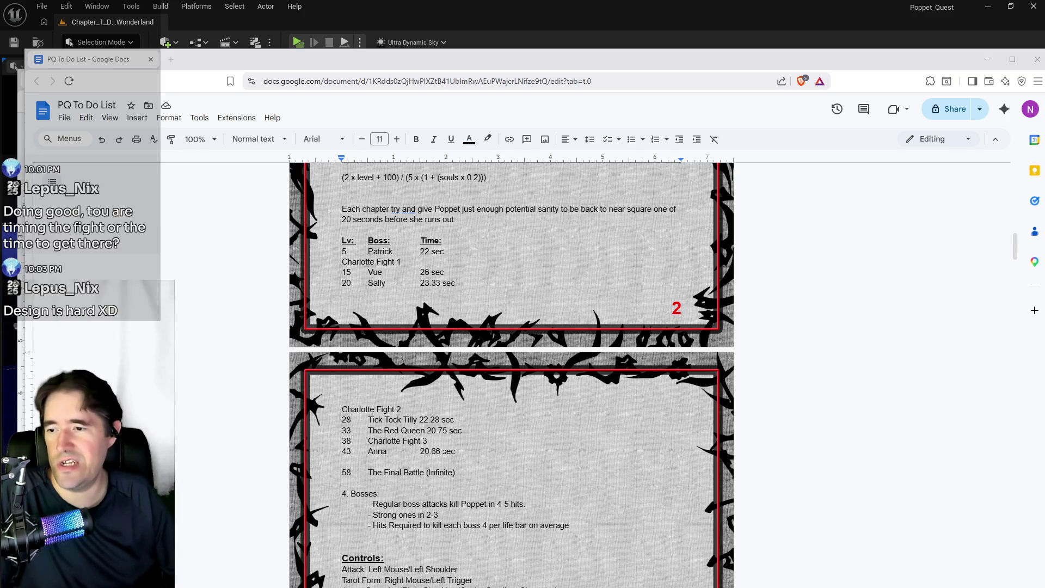
{"action": "left_click_drag", "start_coordinate": [394, 451], "coordinate": [455, 451]}
{"action": "key", "text": "shift+Home"}
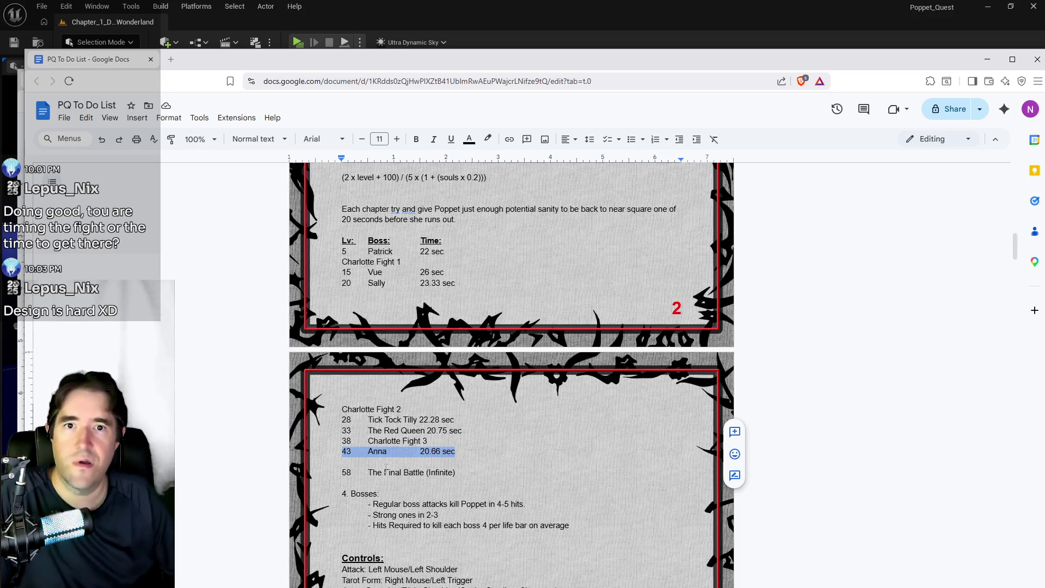
{"action": "key", "text": "alt+Tab"}
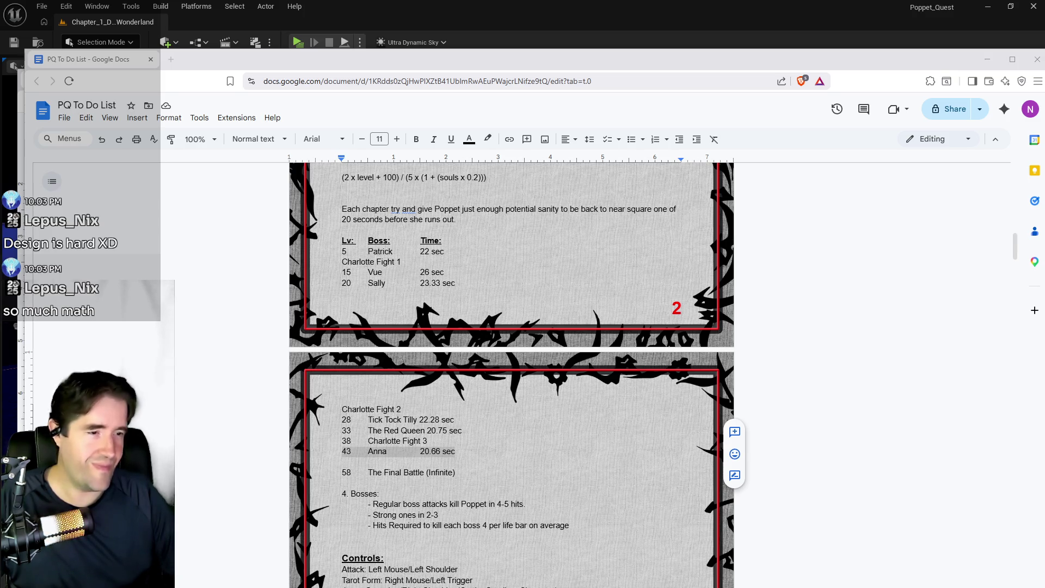
{"action": "key", "text": "alt+Tab"}
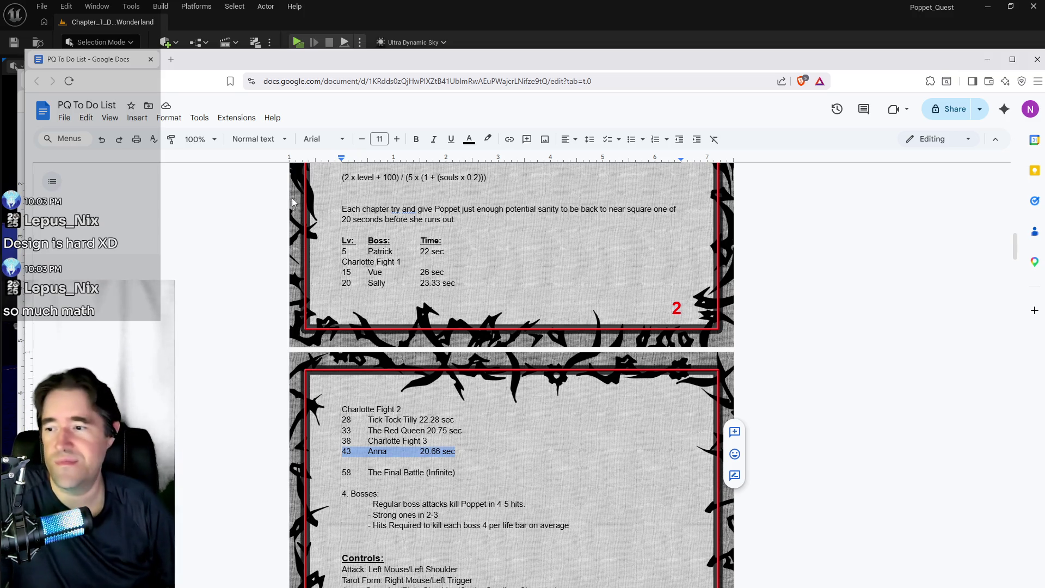
Remove the blank line before The Final Battle and check Vue's 26-second time.
{"action": "left_click", "coordinate": [345, 464]}
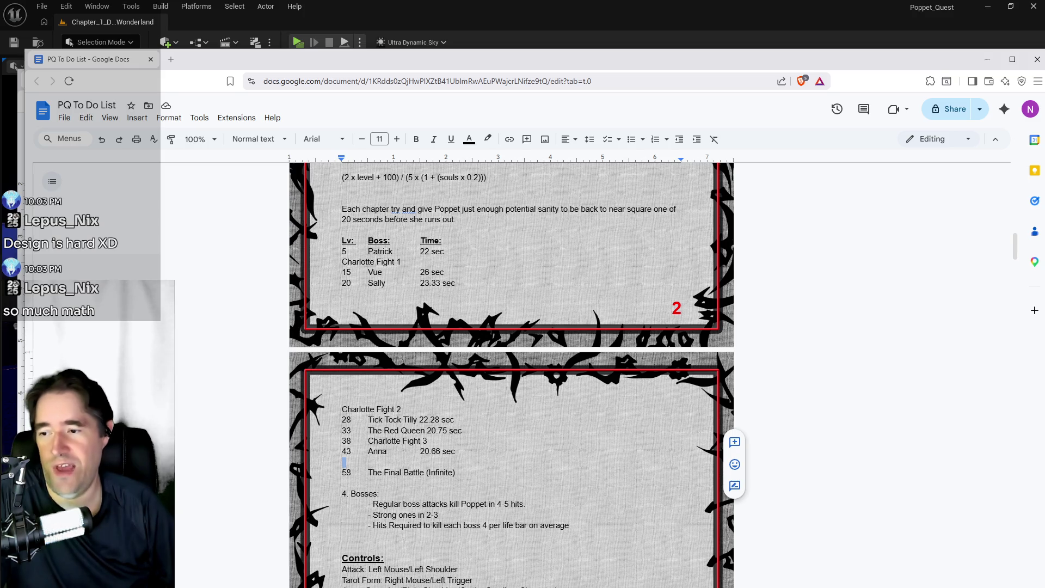
{"action": "key", "text": "BackSpace"}
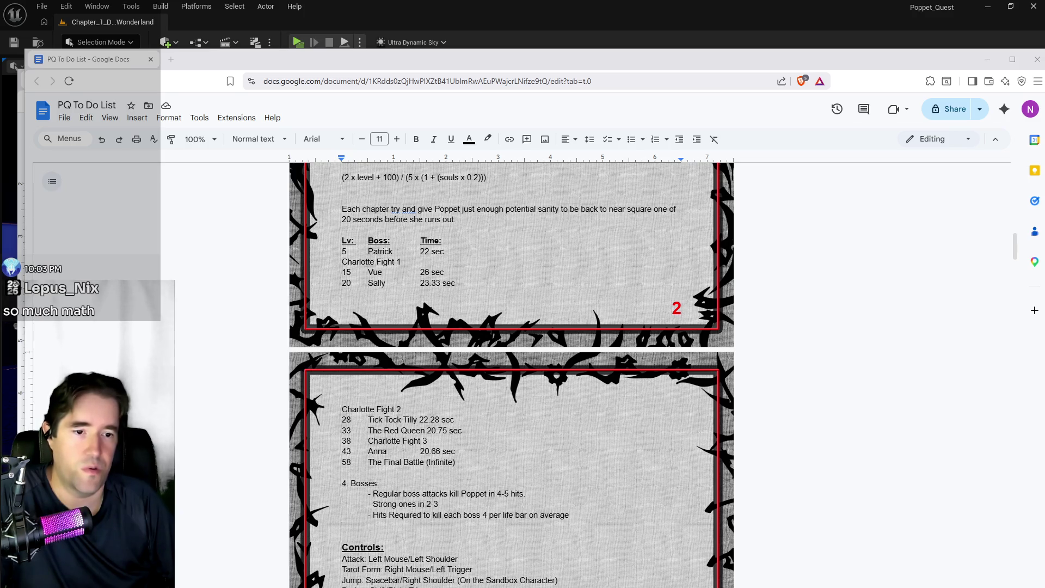
{"action": "left_click", "coordinate": [736, 415]}
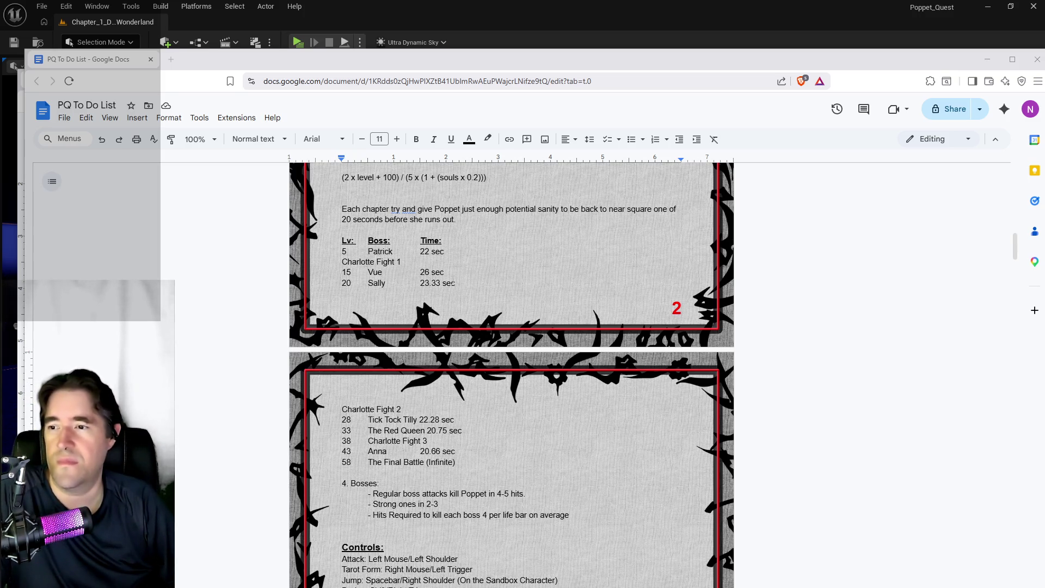
{"action": "left_click", "coordinate": [447, 291]}
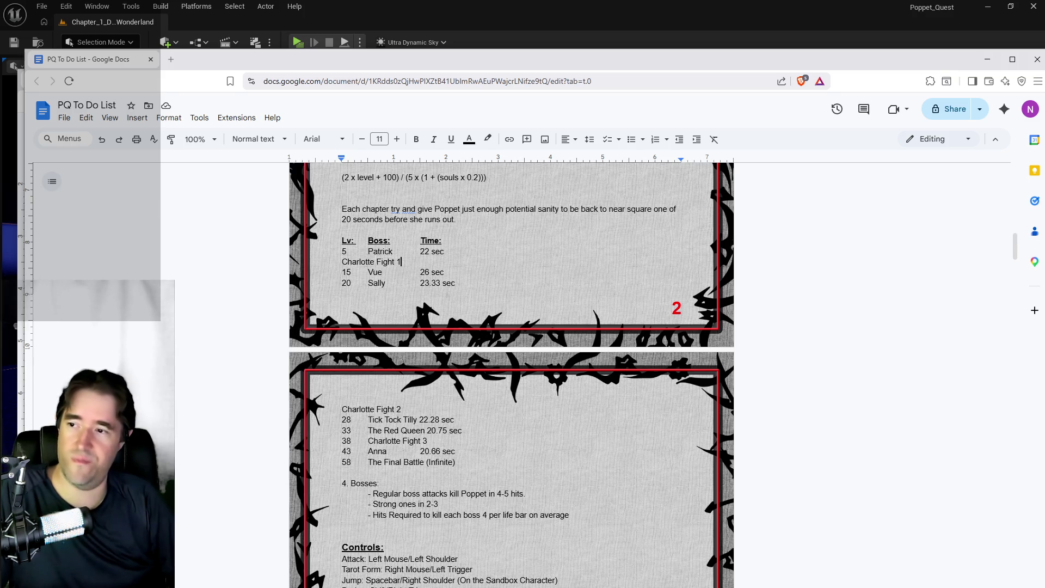
{"action": "left_click_drag", "start_coordinate": [420, 272], "coordinate": [444, 273]}
{"action": "left_click", "coordinate": [444, 272]}
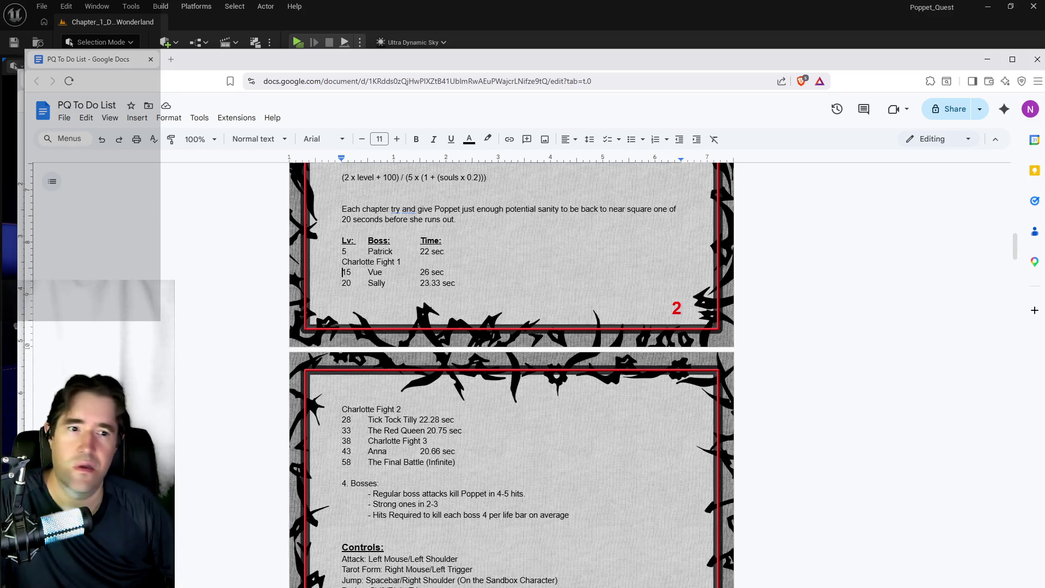
Review playtest notes on the Secret Garden tarot card, Sally's tarot reward and Patrick's room collectible.
{"action": "scroll", "coordinate": [916, 499], "scroll_direction": "up", "scroll_amount": 5}
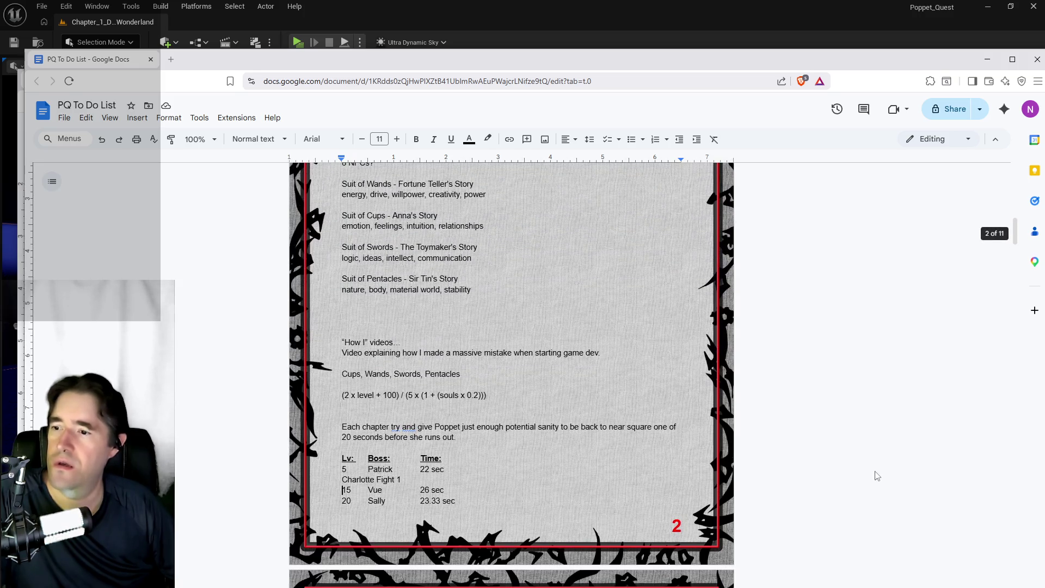
{"action": "scroll", "coordinate": [876, 475], "scroll_direction": "up", "scroll_amount": 2}
{"action": "scroll", "coordinate": [795, 460], "scroll_direction": "down", "scroll_amount": 15}
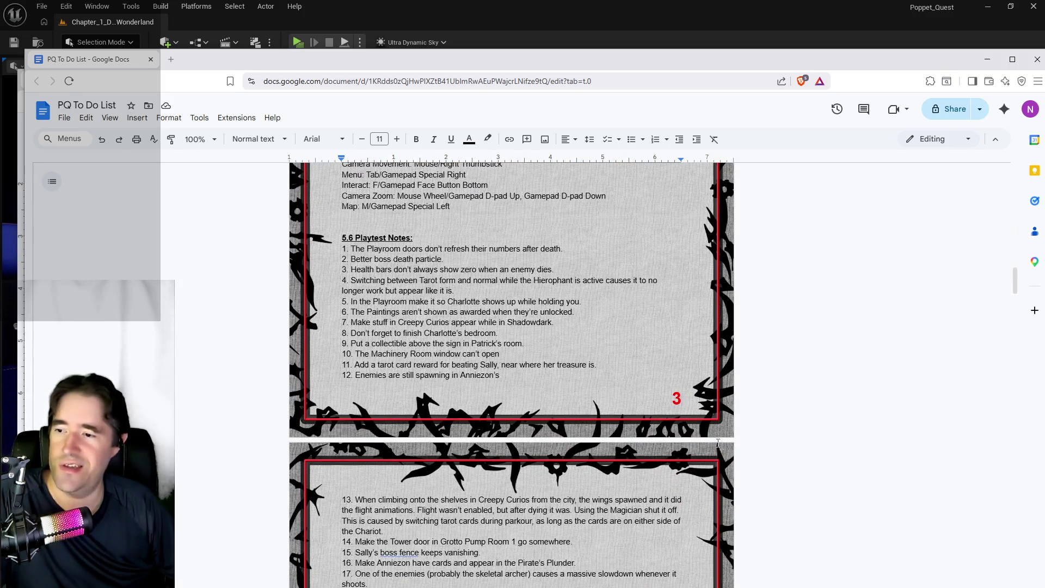
{"action": "scroll", "coordinate": [512, 376], "scroll_direction": "down", "scroll_amount": 1}
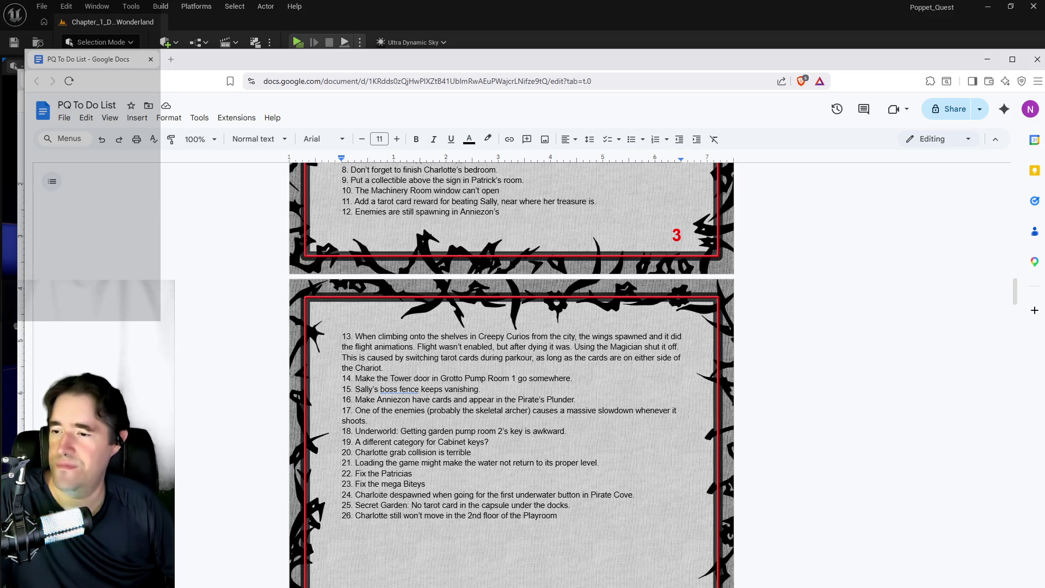
{"action": "mouse_move", "coordinate": [570, 505]}
{"action": "left_mouse_down"}
{"action": "mouse_move", "coordinate": [359, 495]}
{"action": "mouse_move", "coordinate": [356, 505]}
{"action": "left_mouse_up"}
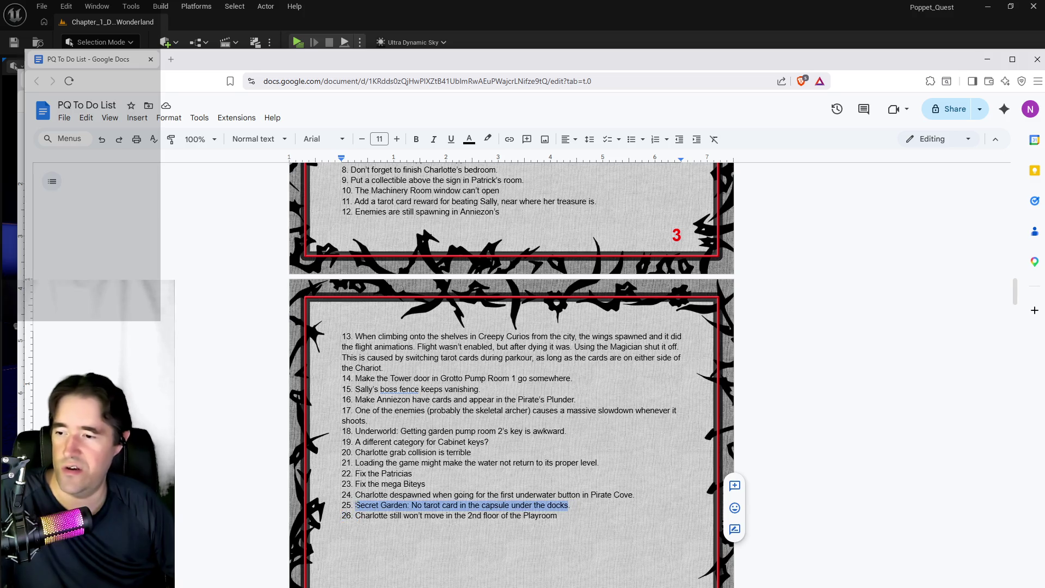
{"action": "scroll", "coordinate": [430, 529], "scroll_direction": "up", "scroll_amount": 1}
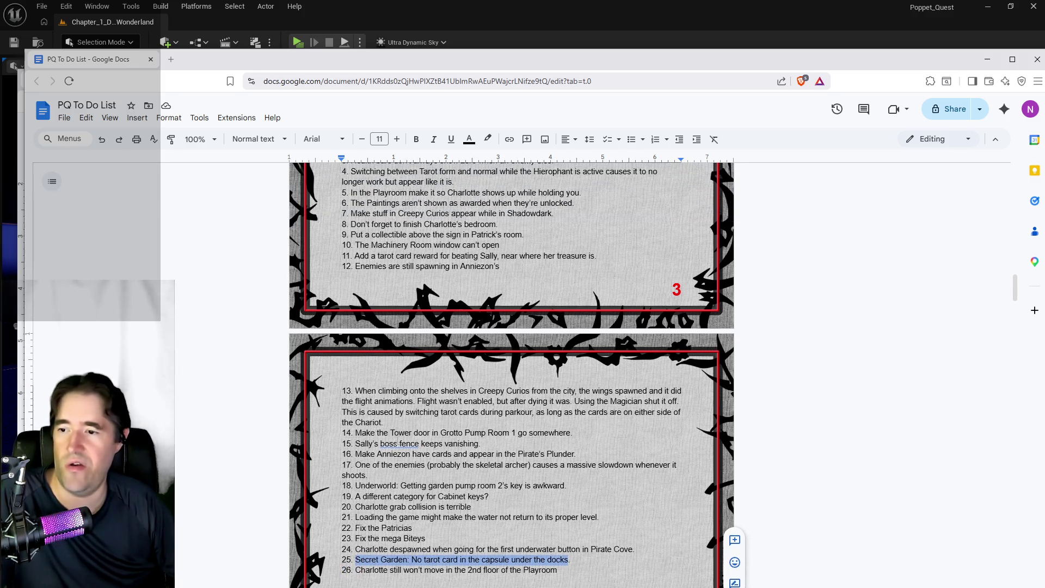
{"action": "scroll", "coordinate": [405, 445], "scroll_direction": "up", "scroll_amount": 1}
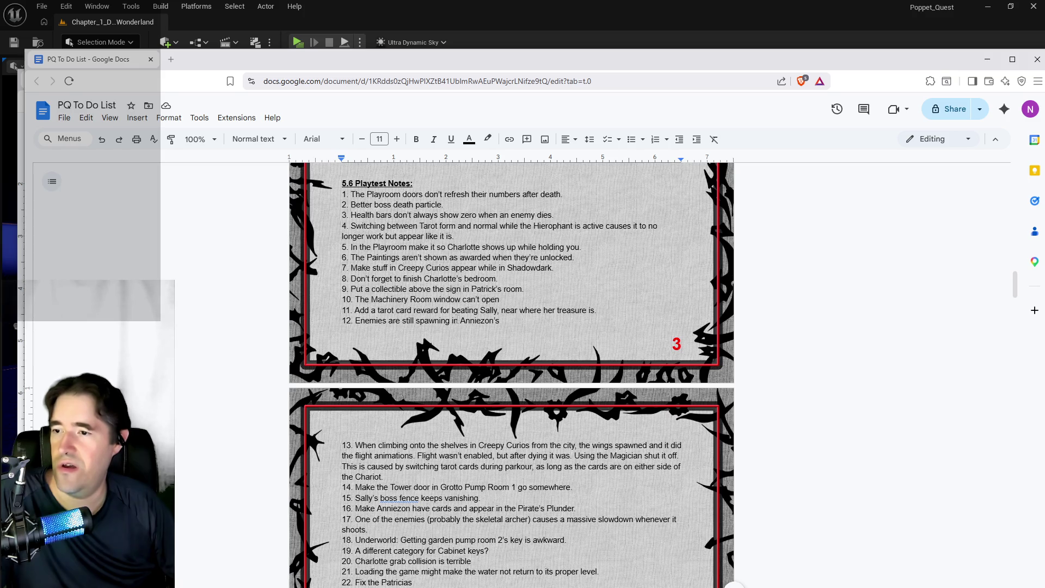
{"action": "left_click_drag", "start_coordinate": [597, 310], "coordinate": [354, 310]}
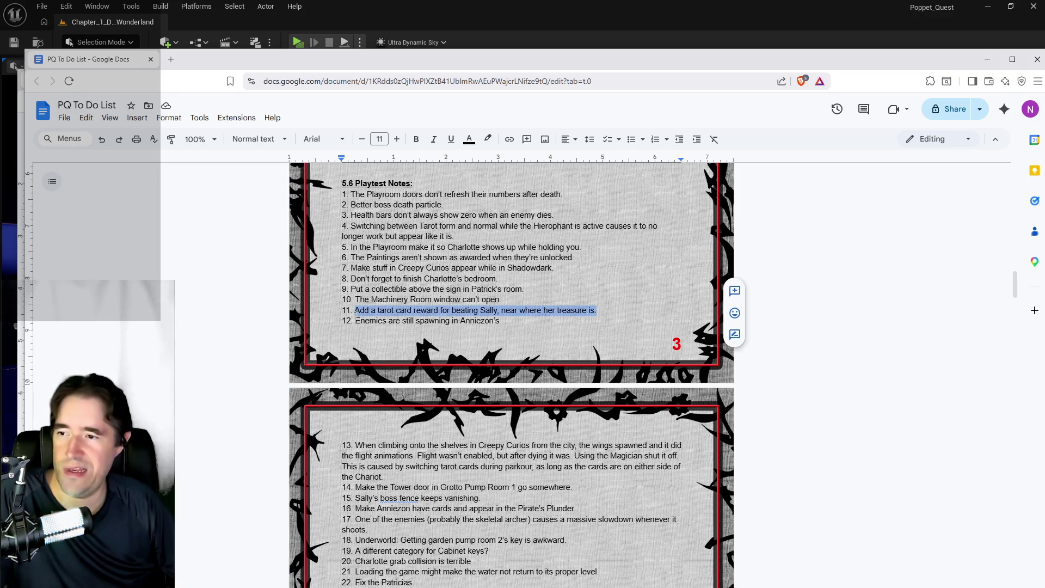
{"action": "scroll", "coordinate": [413, 397], "scroll_direction": "up", "scroll_amount": 2}
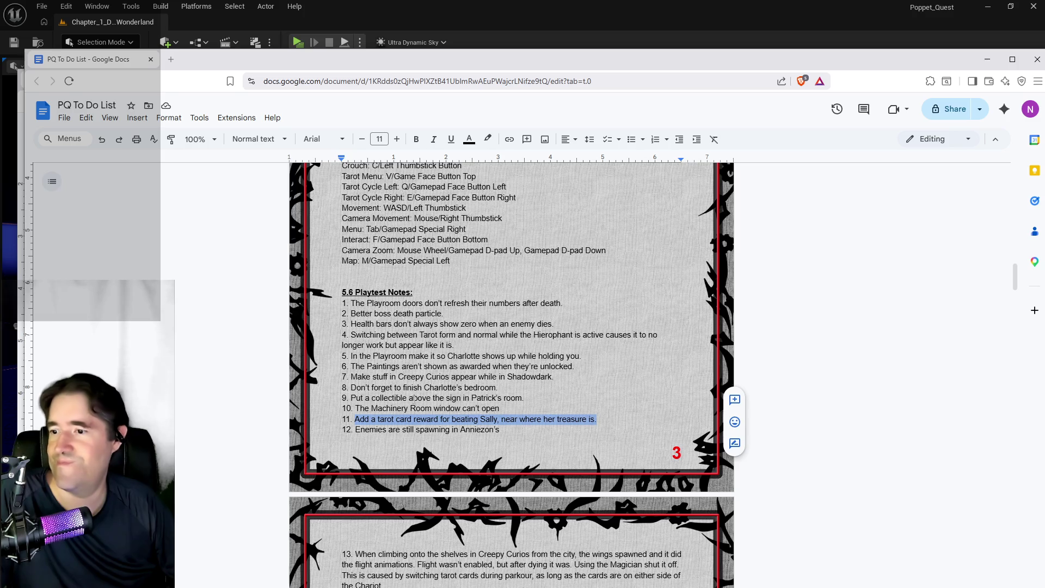
{"action": "mouse_move", "coordinate": [524, 398]}
{"action": "left_mouse_down"}
{"action": "mouse_move", "coordinate": [360, 408]}
{"action": "mouse_move", "coordinate": [351, 398]}
{"action": "left_mouse_up"}
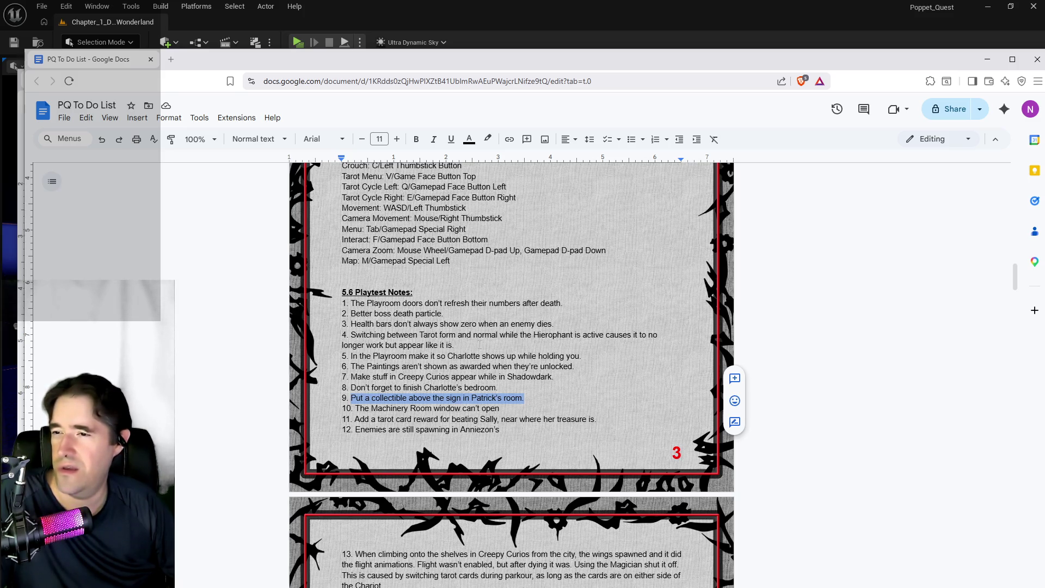
{"action": "scroll", "coordinate": [448, 412], "scroll_direction": "down", "scroll_amount": 3}
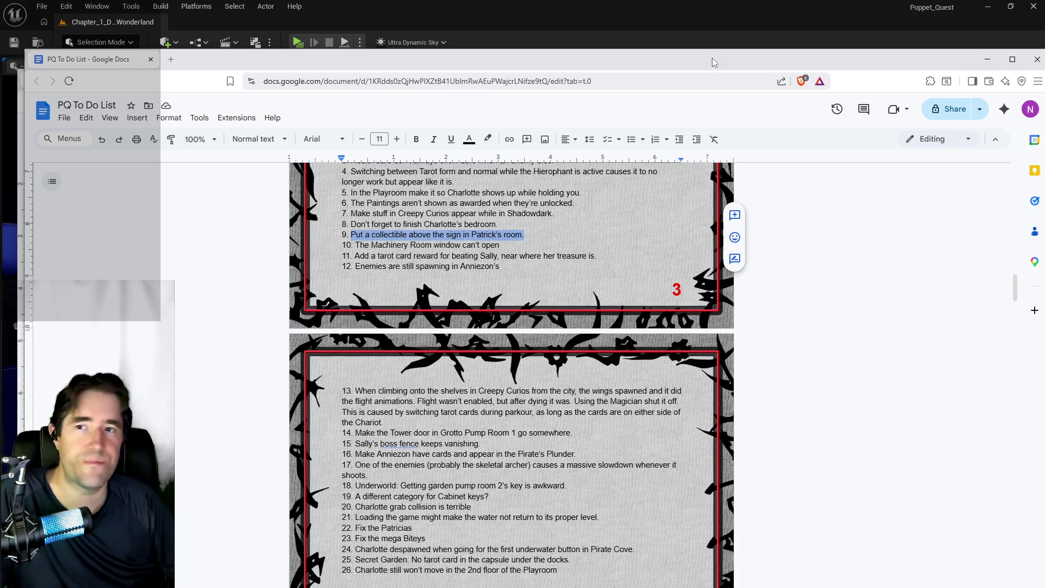
{"action": "key", "text": "alt+Tab"}
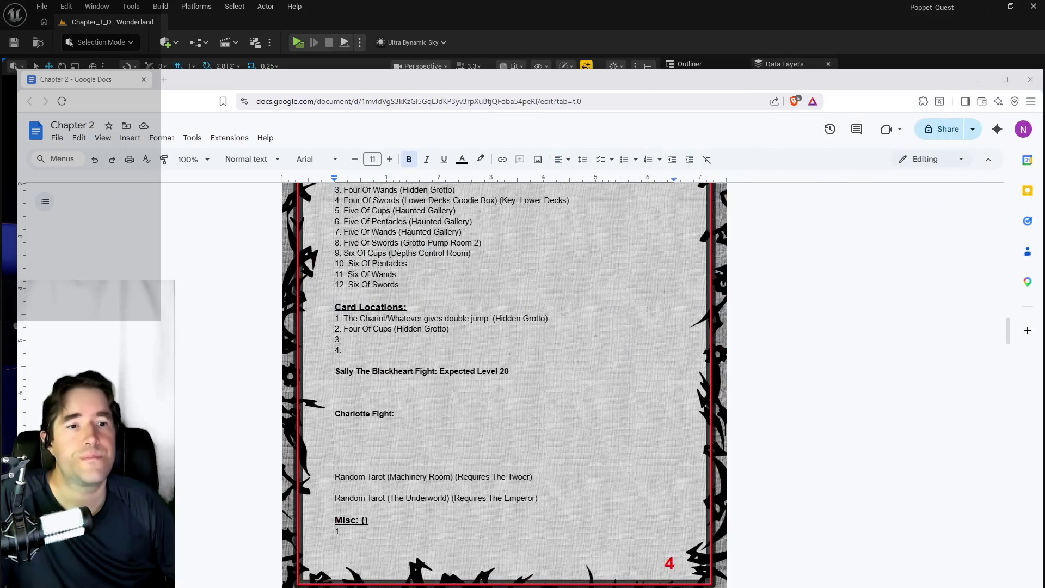
Append '(Production)' after '7. The Hermit' in the Chapter 2 Major card list.
{"action": "scroll", "coordinate": [316, 396], "scroll_direction": "up", "scroll_amount": 4}
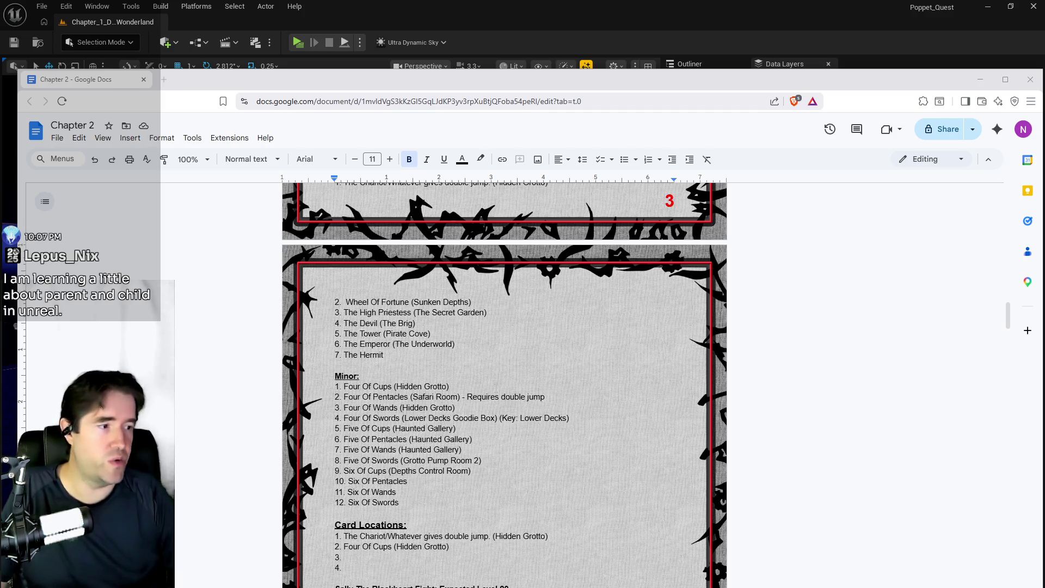
{"action": "scroll", "coordinate": [293, 515], "scroll_direction": "down", "scroll_amount": 1}
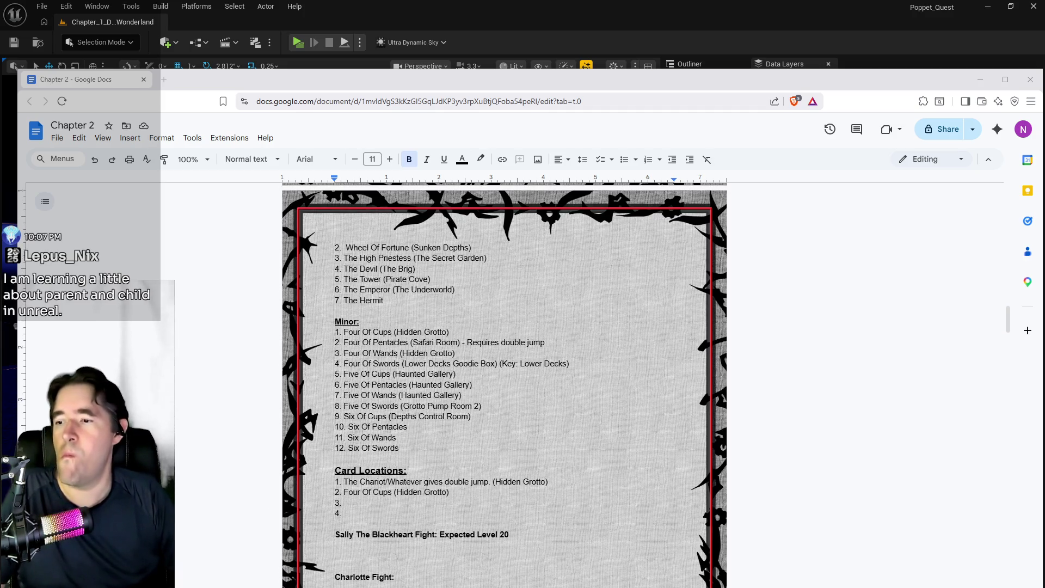
{"action": "scroll", "coordinate": [481, 329], "scroll_direction": "up", "scroll_amount": 1}
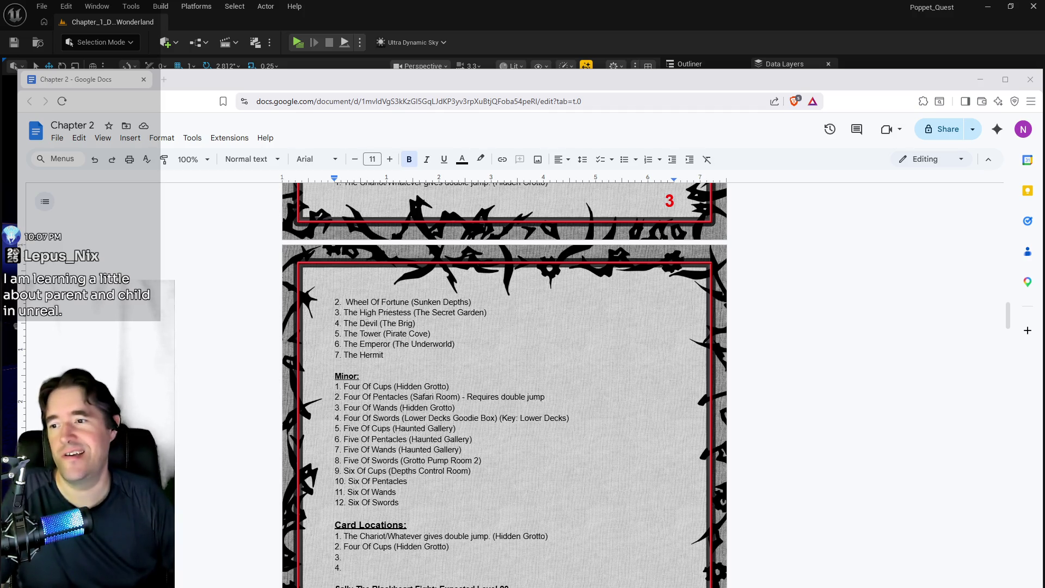
{"action": "left_click", "coordinate": [480, 358]}
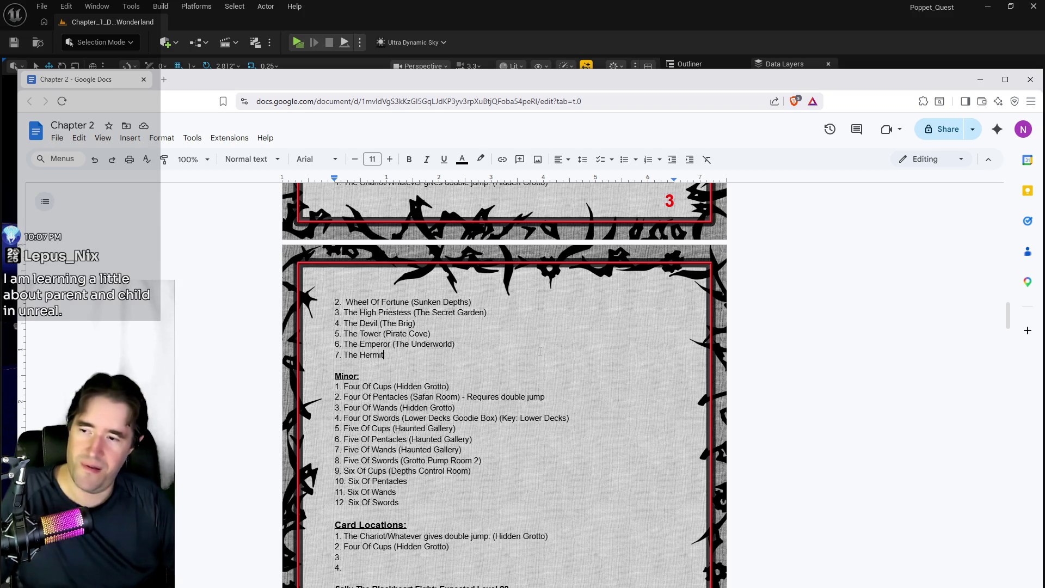
{"action": "type", "text": "(Production)"}
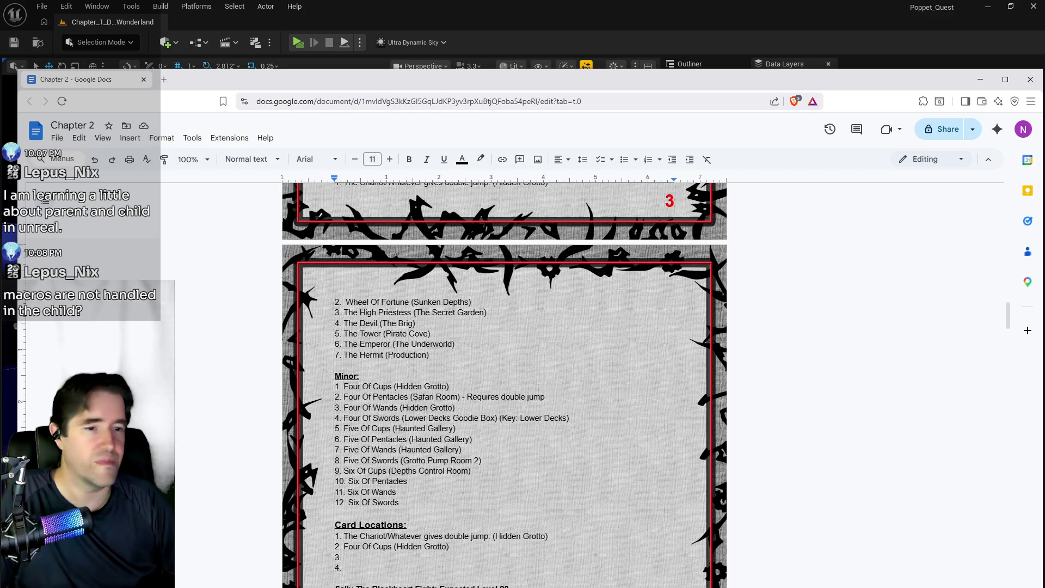
{"action": "scroll", "coordinate": [436, 506], "scroll_direction": "down", "scroll_amount": 1}
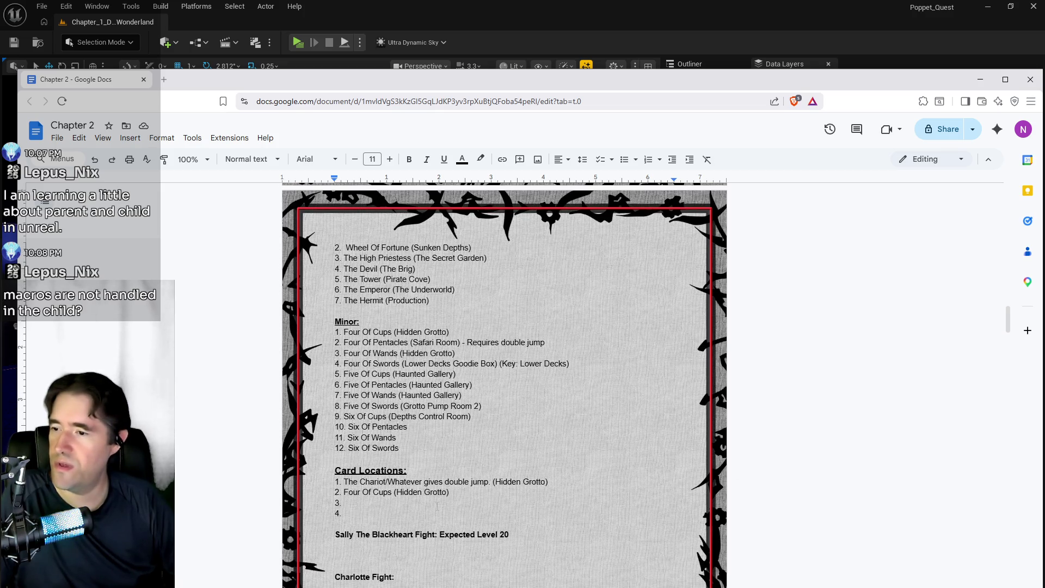
Look over Chapter 2's Major card list items 3 through 7 and the Six Of Swords entry.
{"action": "left_click", "coordinate": [406, 449]}
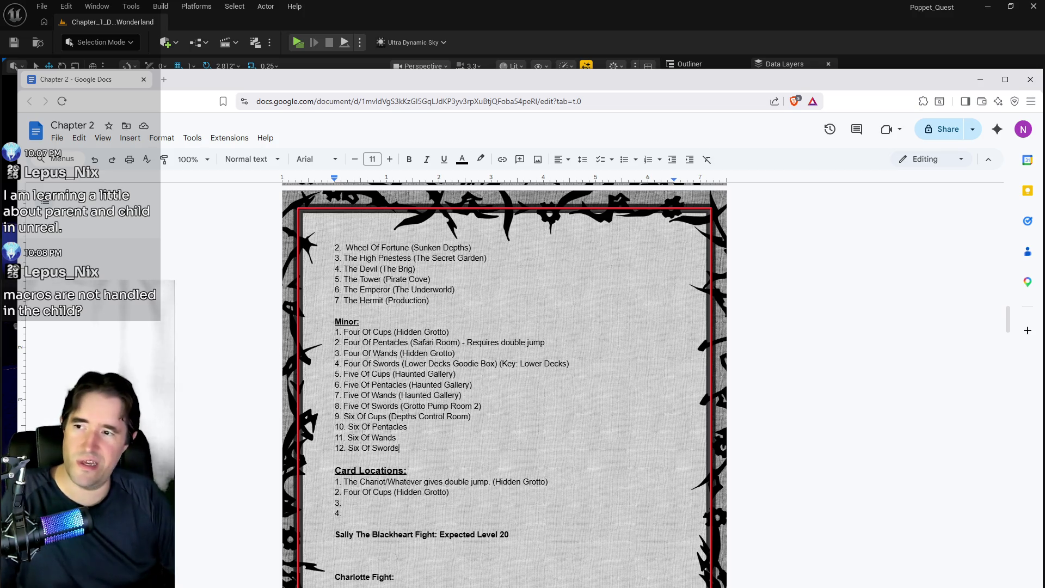
{"action": "mouse_move", "coordinate": [430, 301]}
{"action": "left_mouse_down"}
{"action": "mouse_move", "coordinate": [343, 289]}
{"action": "mouse_move", "coordinate": [342, 258]}
{"action": "left_mouse_up"}
{"action": "left_click", "coordinate": [401, 300]}
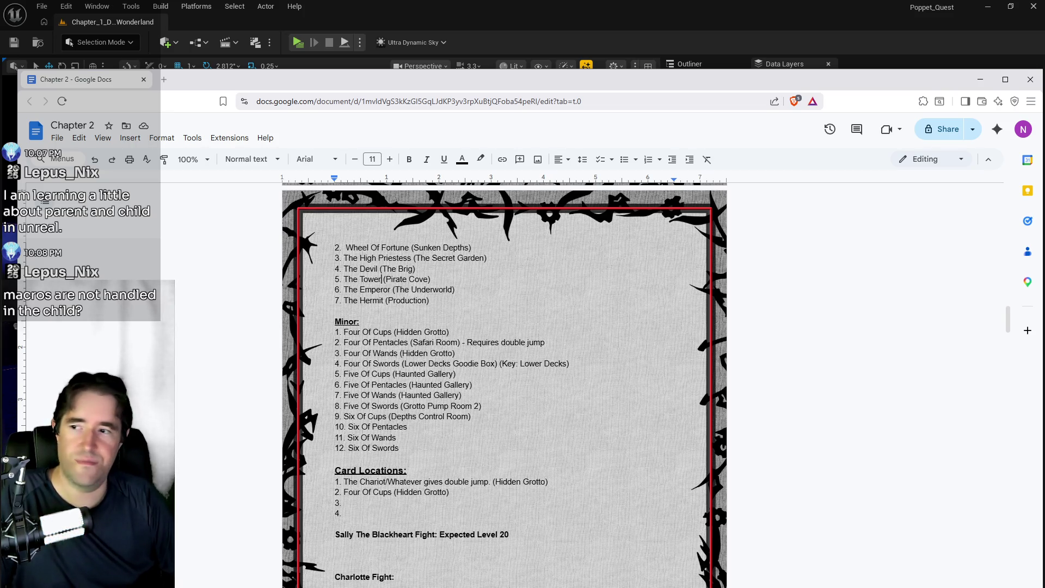
{"action": "scroll", "coordinate": [505, 385], "scroll_direction": "up", "scroll_amount": 2}
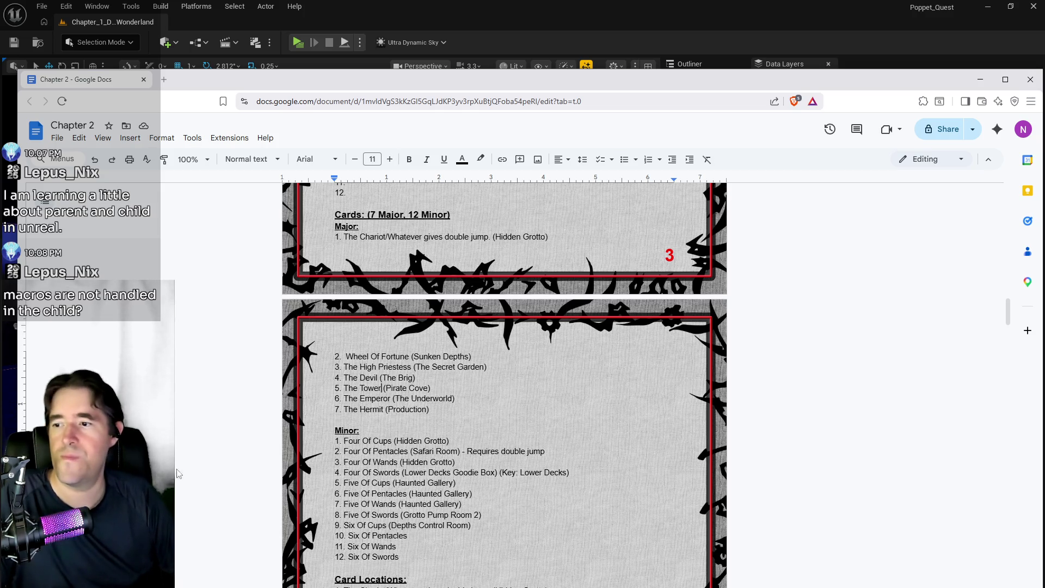
{"action": "scroll", "coordinate": [505, 385], "scroll_direction": "up", "scroll_amount": 1}
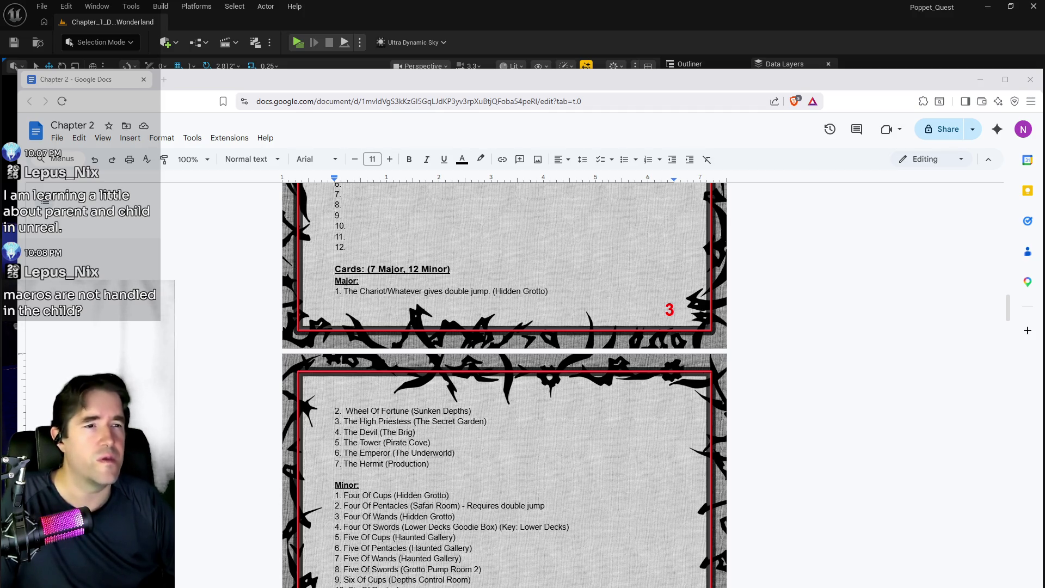
Compare the card lists with the PQ To Do List, then move on to the Chapter 3 doc.
{"action": "mouse_move", "coordinate": [1044, 109]}
{"action": "left_mouse_down"}
{"action": "mouse_move", "coordinate": [667, 111]}
{"action": "mouse_move", "coordinate": [620, 142]}
{"action": "left_mouse_up"}
{"action": "scroll", "coordinate": [524, 410], "scroll_direction": "down", "scroll_amount": 5}
{"action": "scroll", "coordinate": [524, 410], "scroll_direction": "down", "scroll_amount": 20}
{"action": "scroll", "coordinate": [524, 410], "scroll_direction": "up", "scroll_amount": 20}
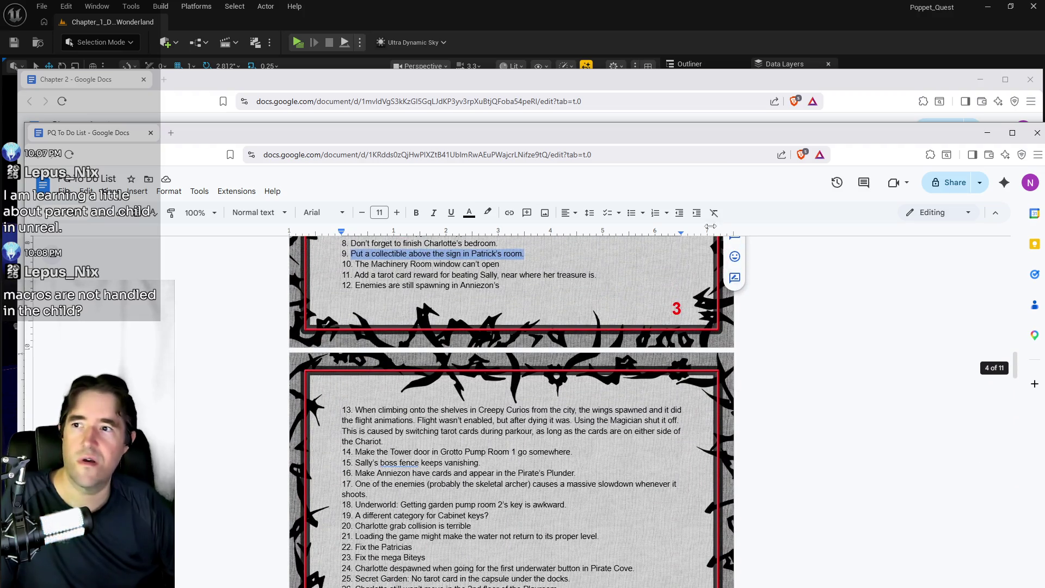
{"action": "left_click", "coordinate": [349, 82]}
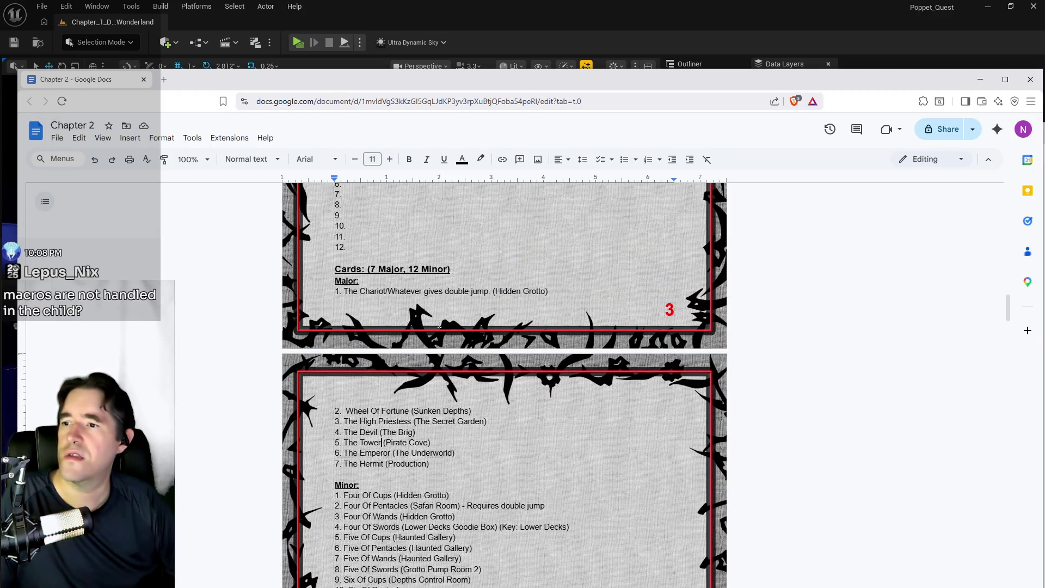
{"action": "scroll", "coordinate": [508, 395], "scroll_direction": "down", "scroll_amount": 1}
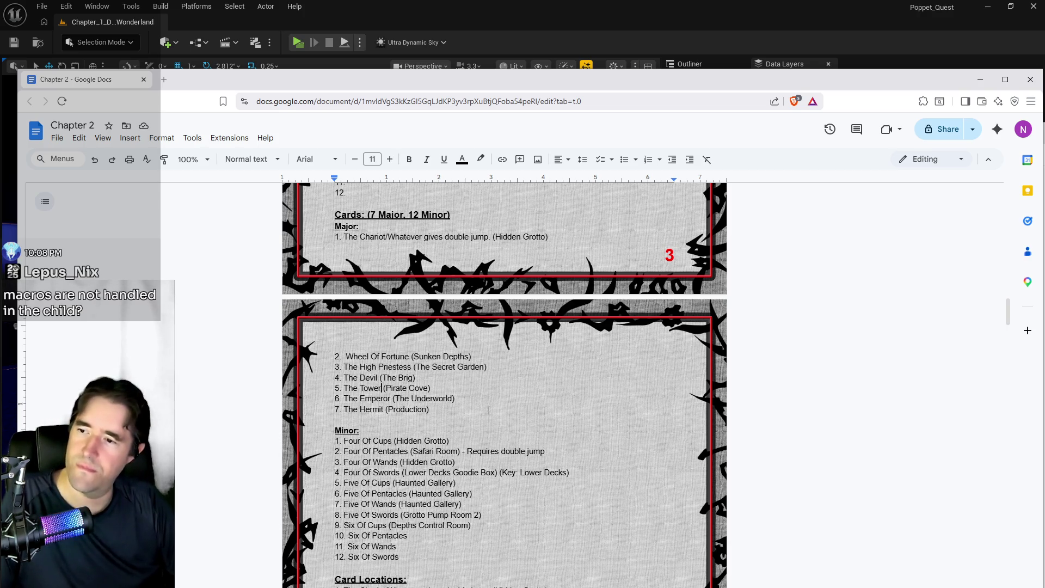
{"action": "scroll", "coordinate": [479, 431], "scroll_direction": "up", "scroll_amount": 9}
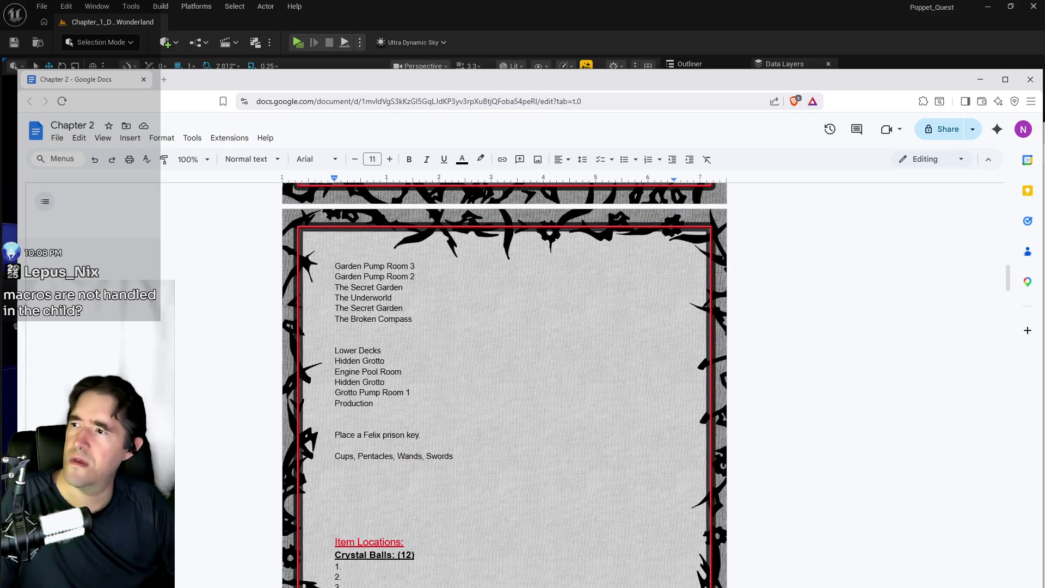
{"action": "scroll", "coordinate": [478, 430], "scroll_direction": "down", "scroll_amount": 8}
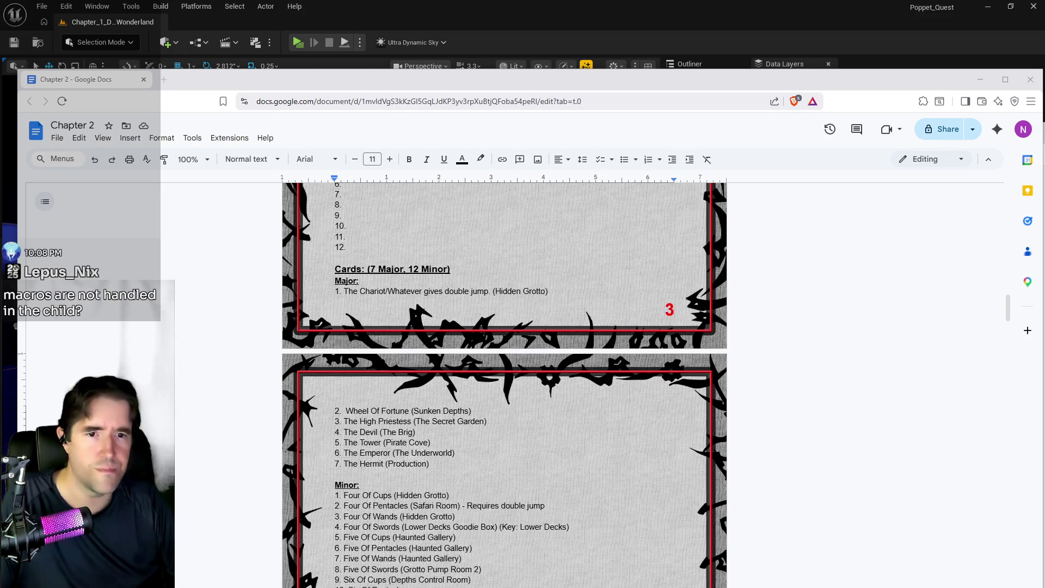
{"action": "key", "text": "alt+Tab"}
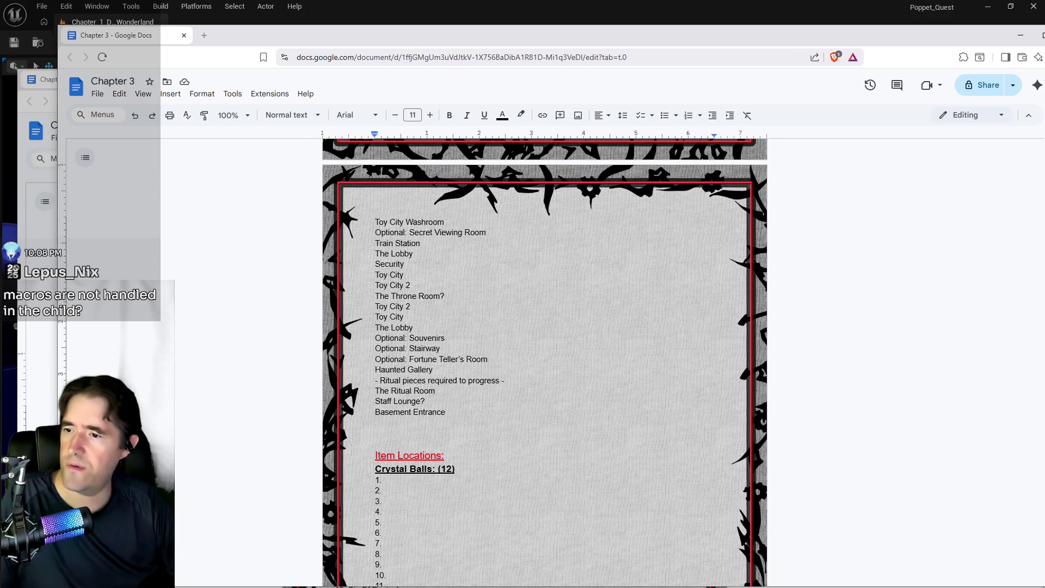
Shift the Chapter 3 window slightly right and enter 'The Moon' as Major item 7.
{"action": "scroll", "coordinate": [431, 308], "scroll_direction": "down", "scroll_amount": 9}
{"action": "scroll", "coordinate": [431, 308], "scroll_direction": "up", "scroll_amount": 1}
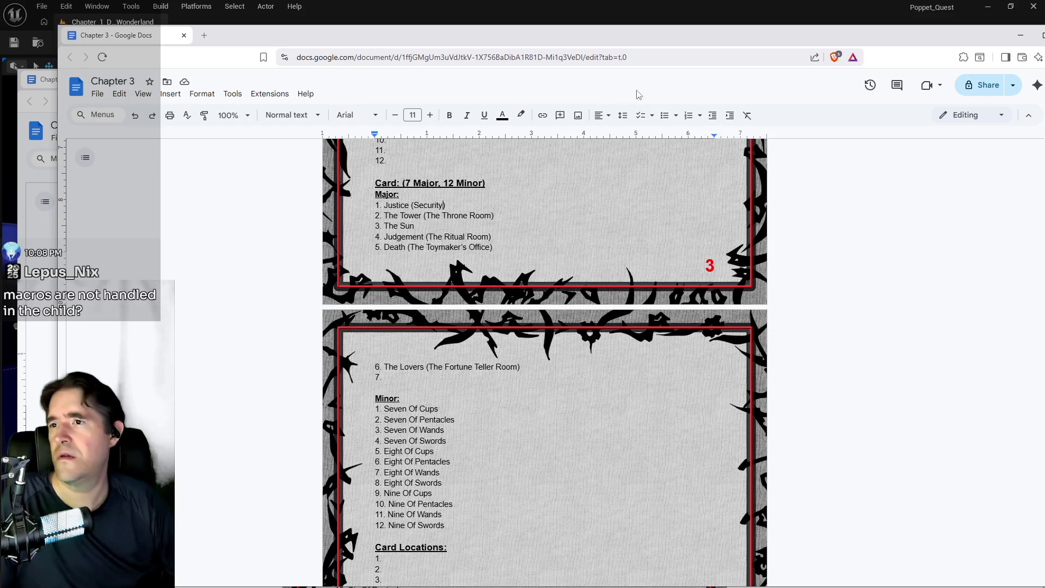
{"action": "mouse_move", "coordinate": [651, 43]}
{"action": "left_mouse_down"}
{"action": "mouse_move", "coordinate": [1040, 76]}
{"action": "mouse_move", "coordinate": [1029, 125]}
{"action": "mouse_move", "coordinate": [1044, 98]}
{"action": "mouse_move", "coordinate": [737, 96]}
{"action": "left_mouse_up"}
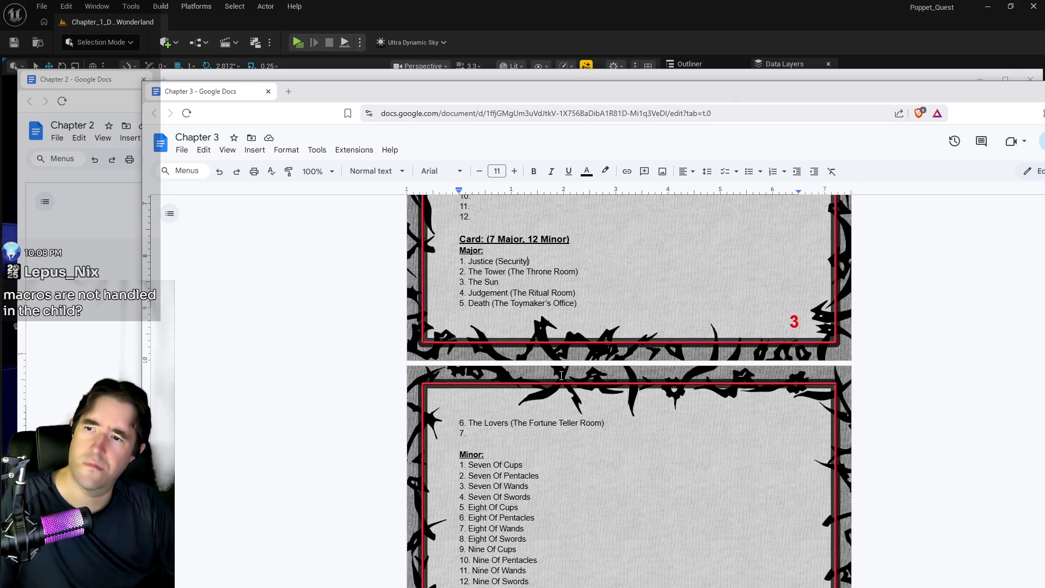
{"action": "left_click", "coordinate": [490, 432]}
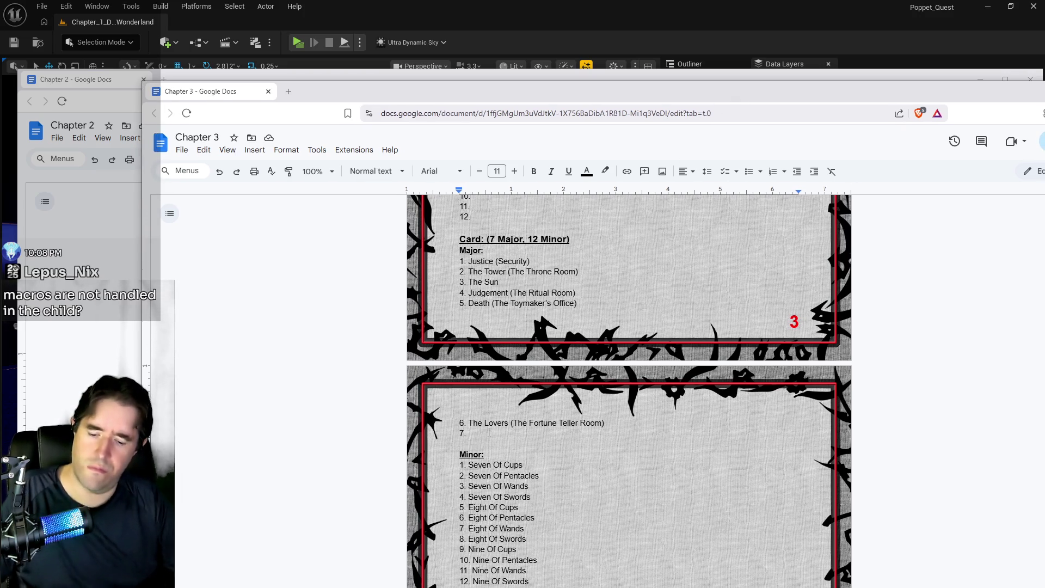
{"action": "type", "text": "The Moon"}
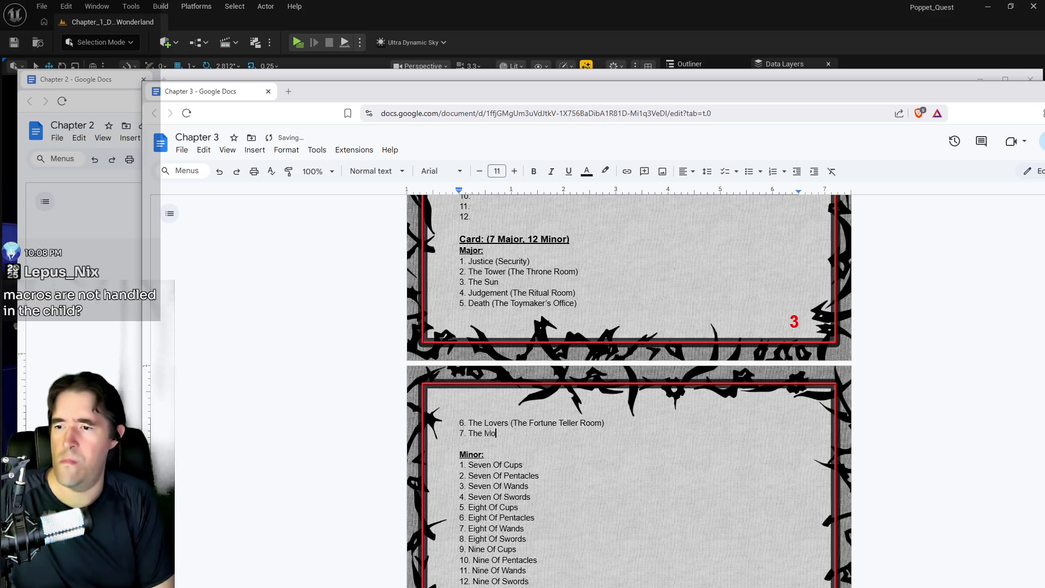
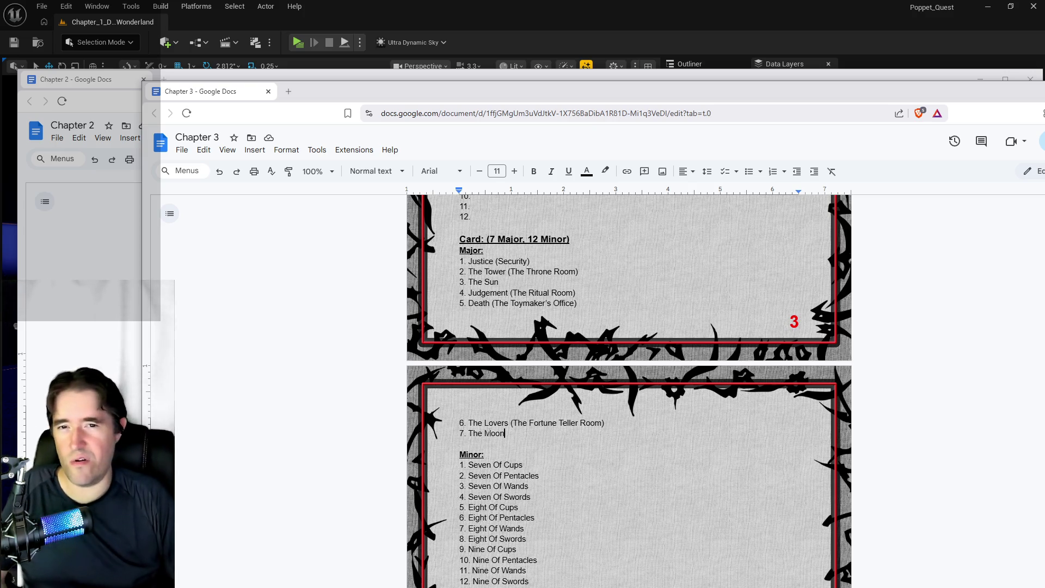
Leave the Chapter 3 Google Doc and return to the AC_Light Blueprint graph in Unreal Engine.
{"action": "key", "text": "alt+Tab"}
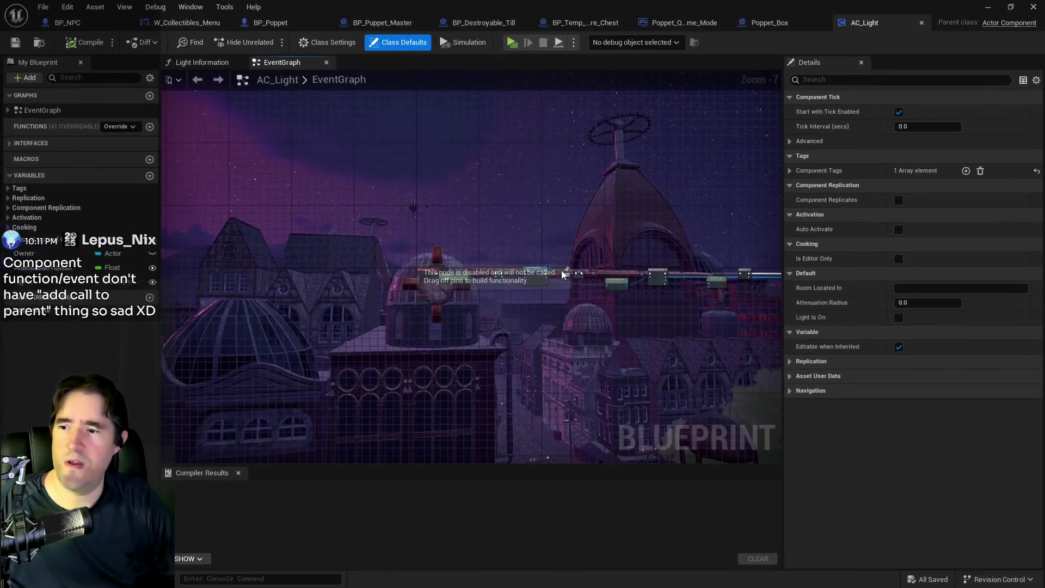
Add a Get Parent Actor node from the SET Owner pin by searching 'parent'.
{"action": "scroll", "coordinate": [429, 257], "scroll_direction": "up", "scroll_amount": 3}
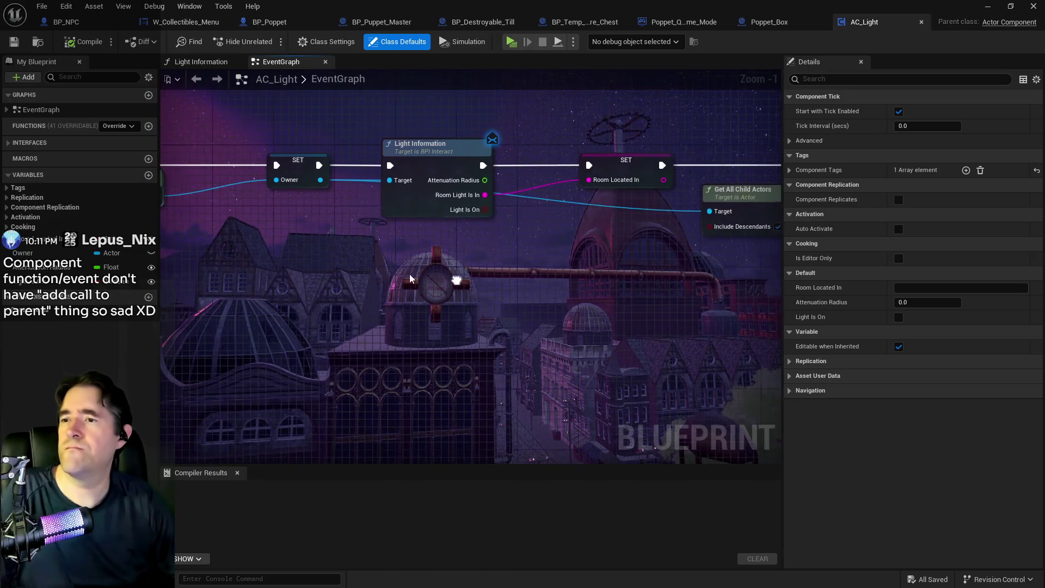
{"action": "scroll", "coordinate": [429, 300], "scroll_direction": "down", "scroll_amount": 1}
{"action": "left_click_drag", "start_coordinate": [405, 276], "coordinate": [445, 341]}
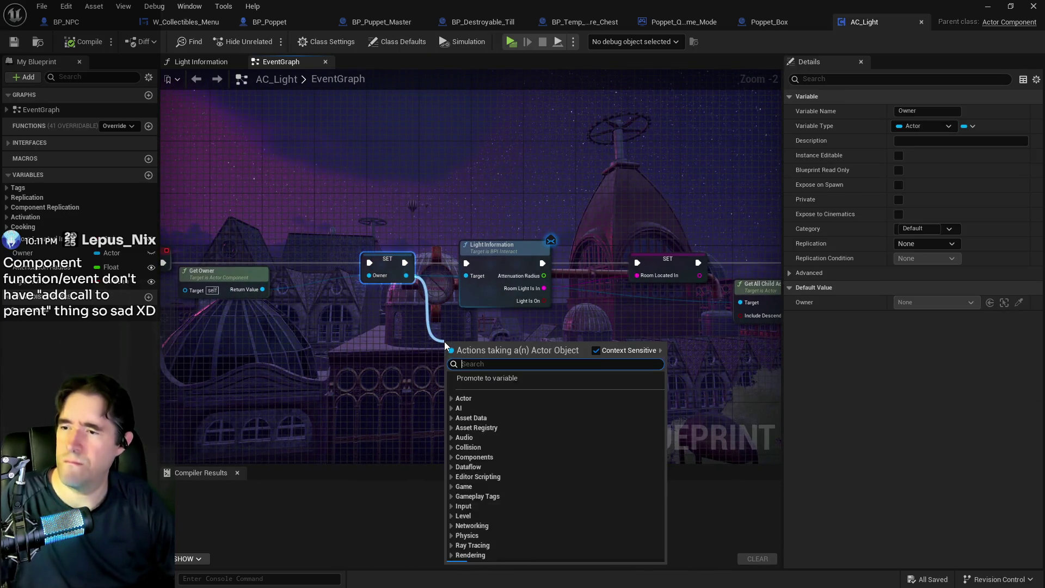
{"action": "type", "text": "parent"}
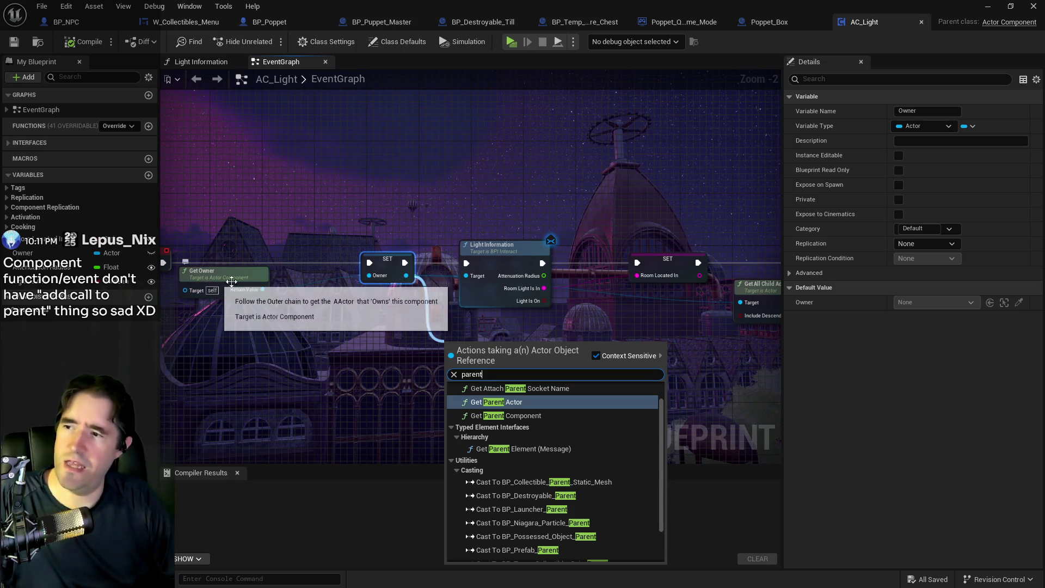
{"action": "left_click", "coordinate": [480, 406]}
Remove the Get Parent Actor node again and save the AC_Light Blueprint.
{"action": "left_click_drag", "start_coordinate": [485, 349], "coordinate": [475, 364]}
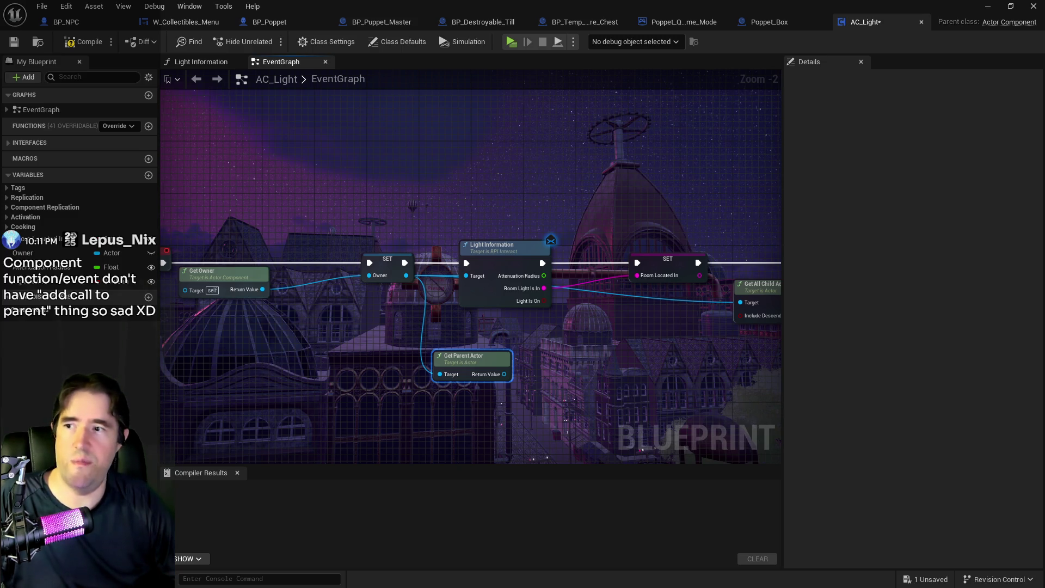
{"action": "left_click_drag", "start_coordinate": [478, 383], "coordinate": [589, 392]}
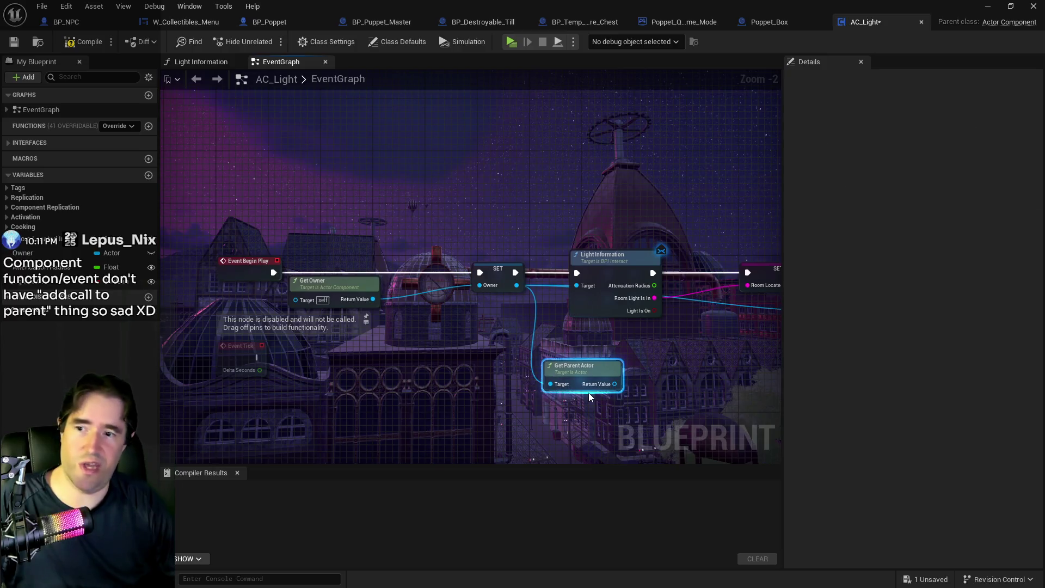
{"action": "key", "text": "Delete"}
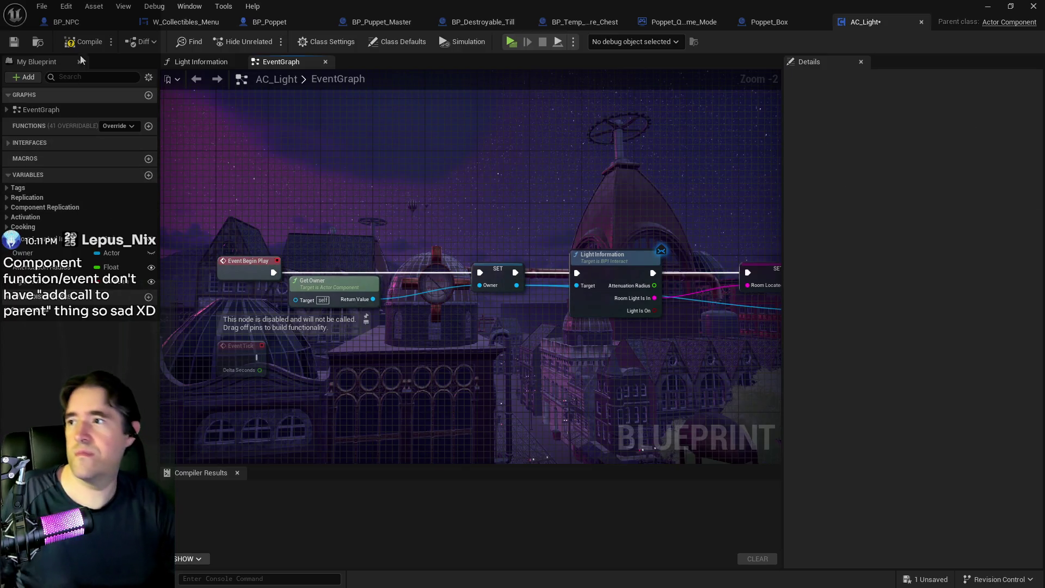
{"action": "left_click", "coordinate": [14, 45]}
Close the AC_Light Blueprint tab and restore the Blueprint editor to a smaller window.
{"action": "scroll", "coordinate": [349, 294], "scroll_direction": "up", "scroll_amount": 2}
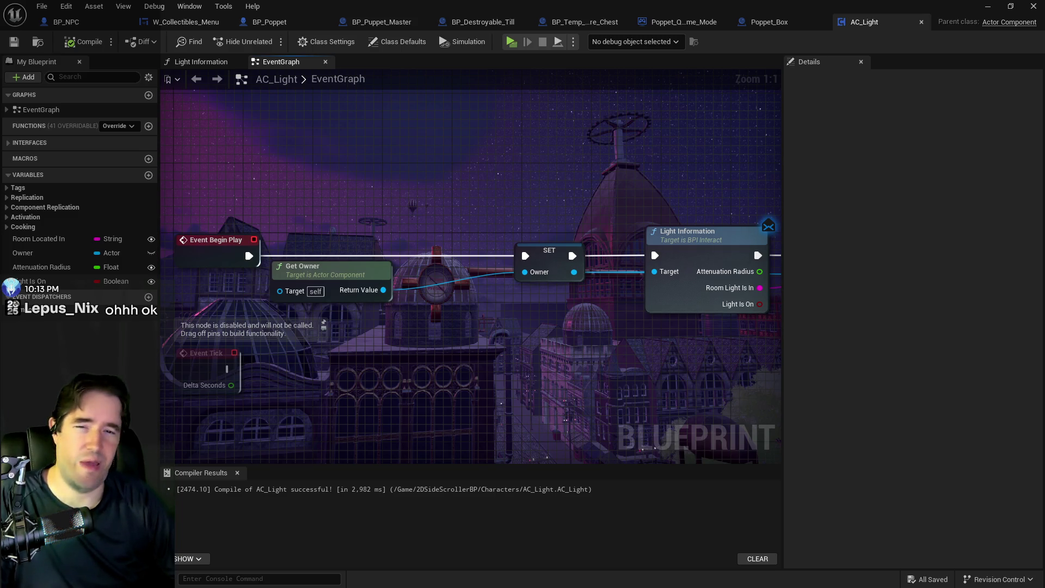
{"action": "middle_click", "coordinate": [864, 26]}
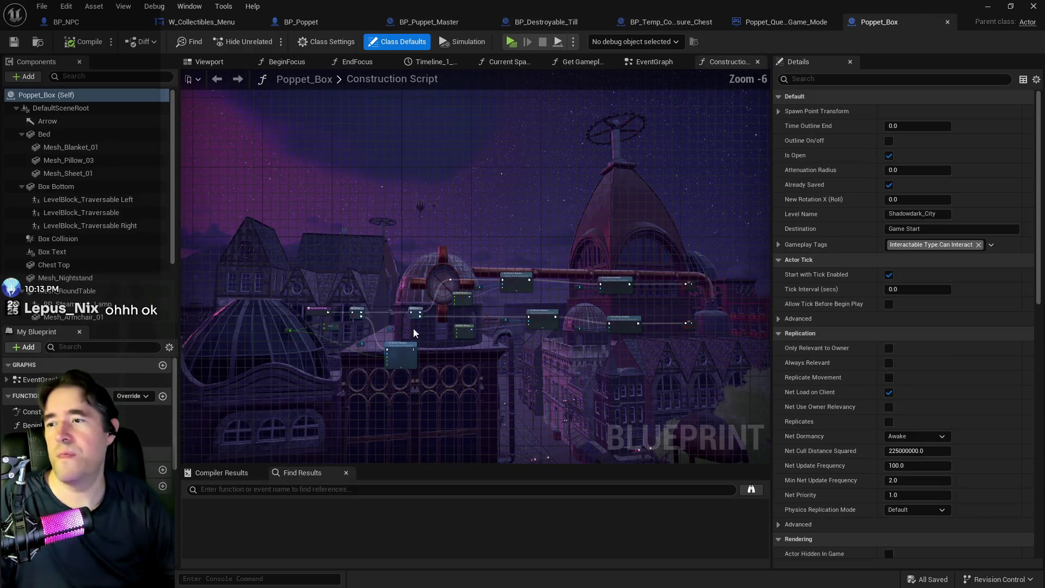
{"action": "double_click", "coordinate": [469, 5]}
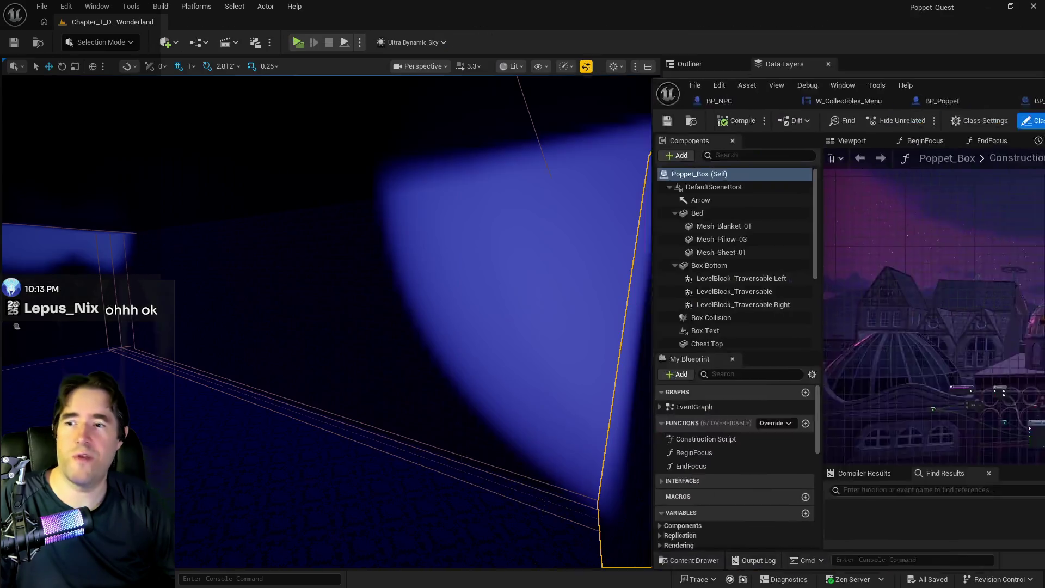
Bring the level editor forward and turn off data layers DL_C1_Control_Room through DL_C1_Hall_Of_Records.
{"action": "left_click", "coordinate": [761, 263]}
{"action": "left_click_drag", "start_coordinate": [455, 416], "coordinate": [455, 416]}
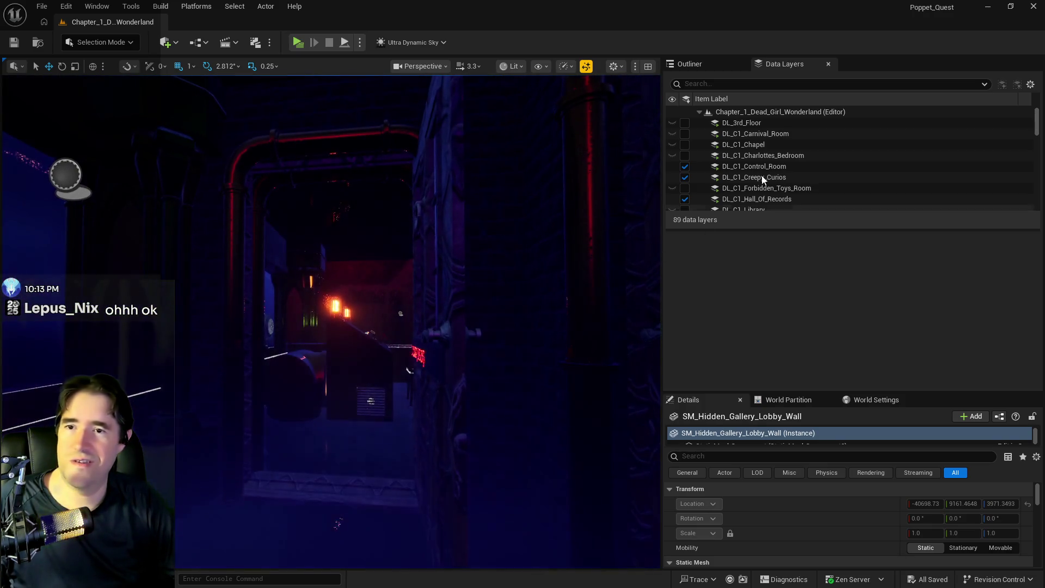
{"action": "scroll", "coordinate": [762, 176], "scroll_direction": "down", "scroll_amount": 1}
{"action": "left_click", "coordinate": [766, 147]}
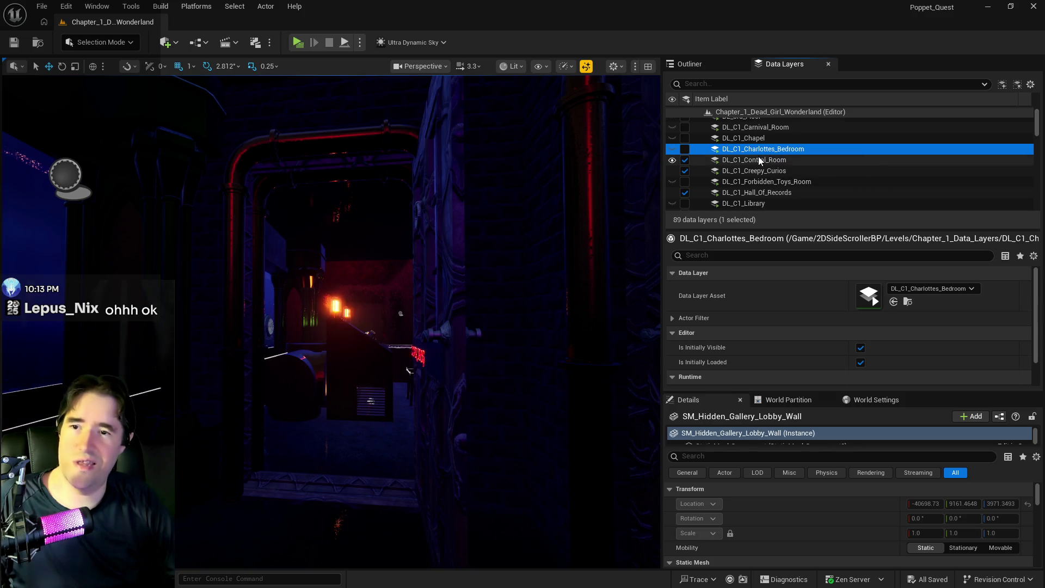
{"action": "left_click", "coordinate": [759, 159]}
{"action": "left_click", "coordinate": [707, 192], "text": "shift"}
{"action": "left_click", "coordinate": [685, 193]}
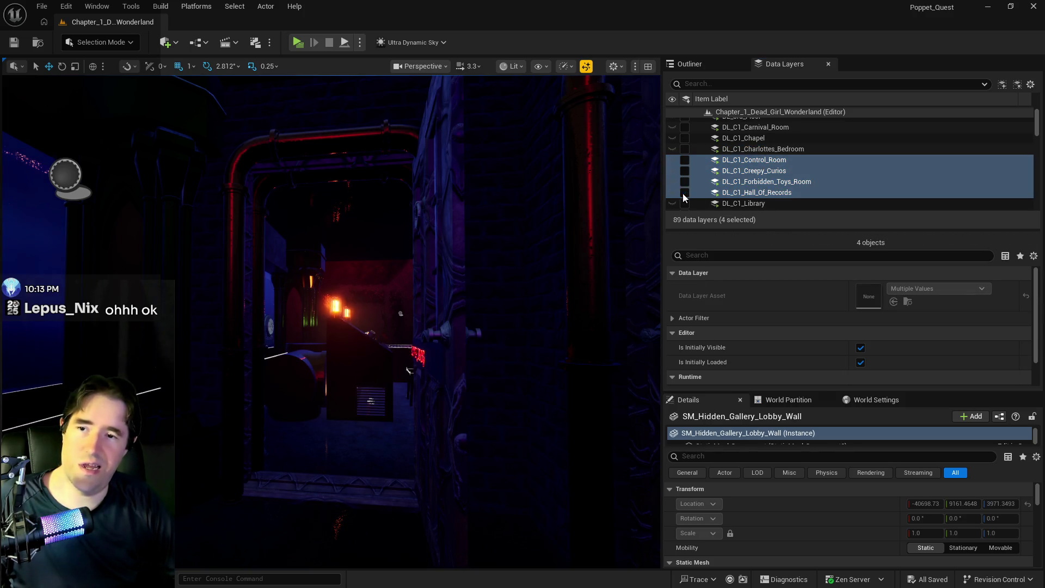
Turn off the five data layers DL_C1_Safari_Room through DL_C1_Toy_Maze.
{"action": "scroll", "coordinate": [708, 193], "scroll_direction": "down", "scroll_amount": 5}
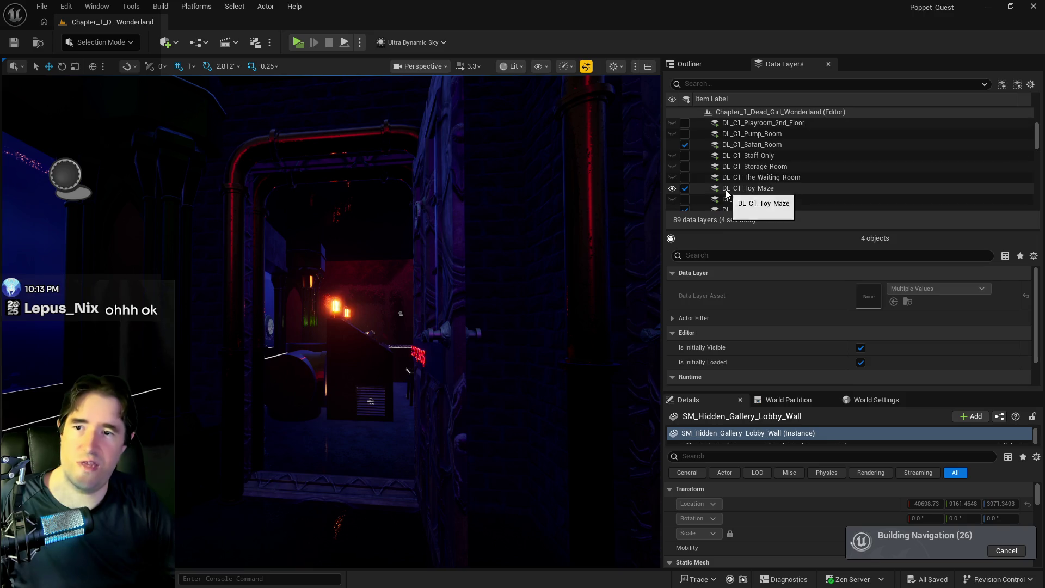
{"action": "left_click", "coordinate": [757, 144]}
{"action": "scroll", "coordinate": [759, 152], "scroll_direction": "down", "scroll_amount": 3}
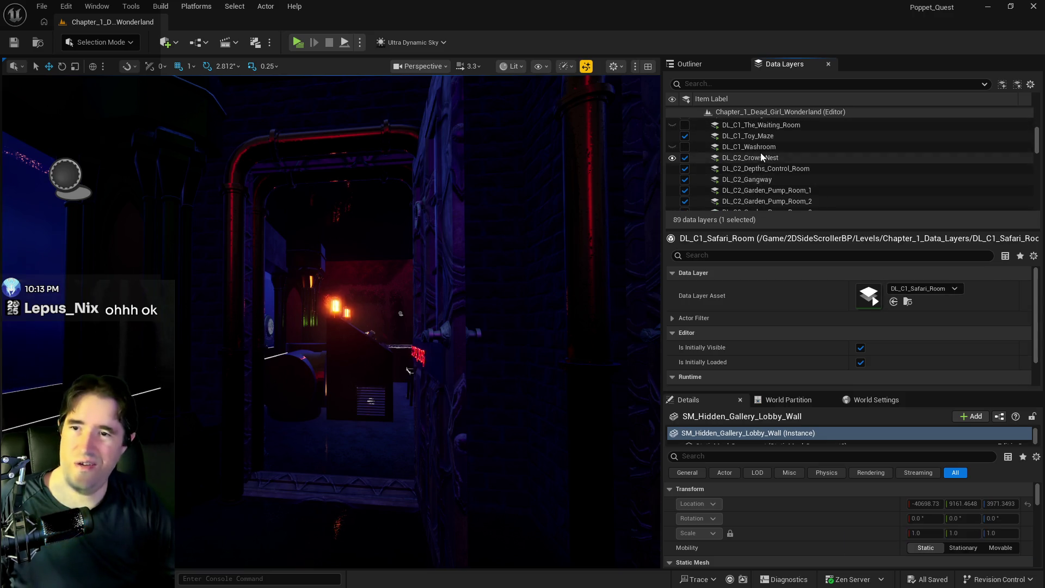
{"action": "left_click", "coordinate": [753, 139], "text": "shift"}
{"action": "left_click", "coordinate": [685, 136]}
{"action": "scroll", "coordinate": [713, 147], "scroll_direction": "up", "scroll_amount": 3}
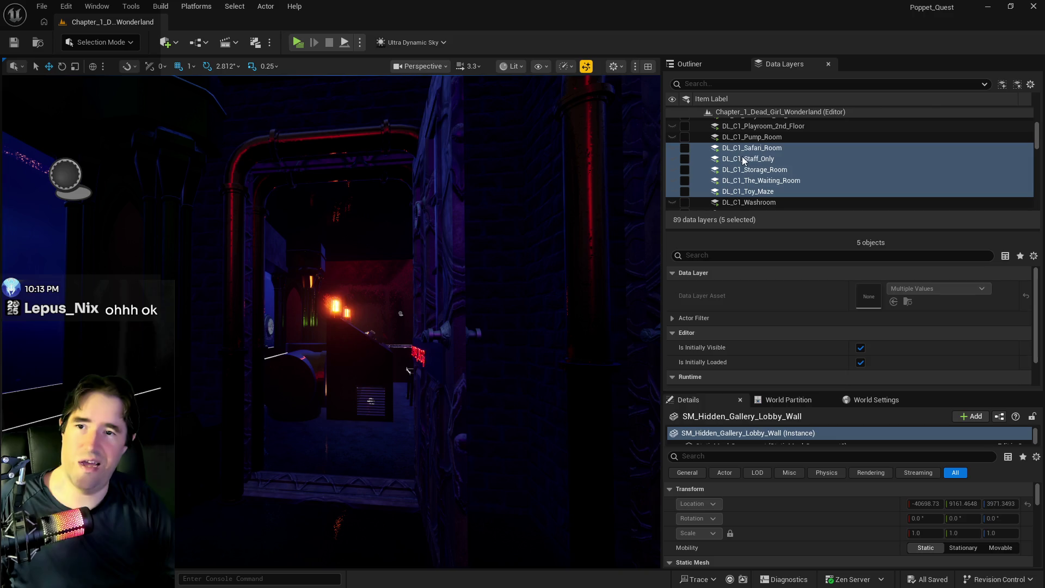
{"action": "scroll", "coordinate": [735, 192], "scroll_direction": "down", "scroll_amount": 3}
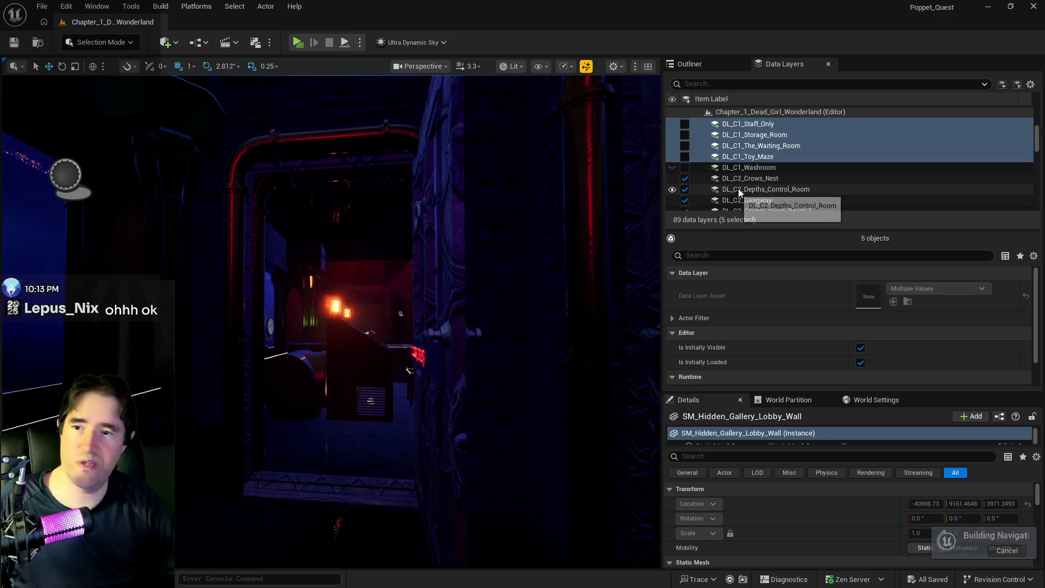
Select the DL_C2_Crows_Nest layer and fly the camera toward the lit doorway.
{"action": "left_click", "coordinate": [741, 181]}
{"action": "scroll", "coordinate": [741, 184], "scroll_direction": "down", "scroll_amount": 5}
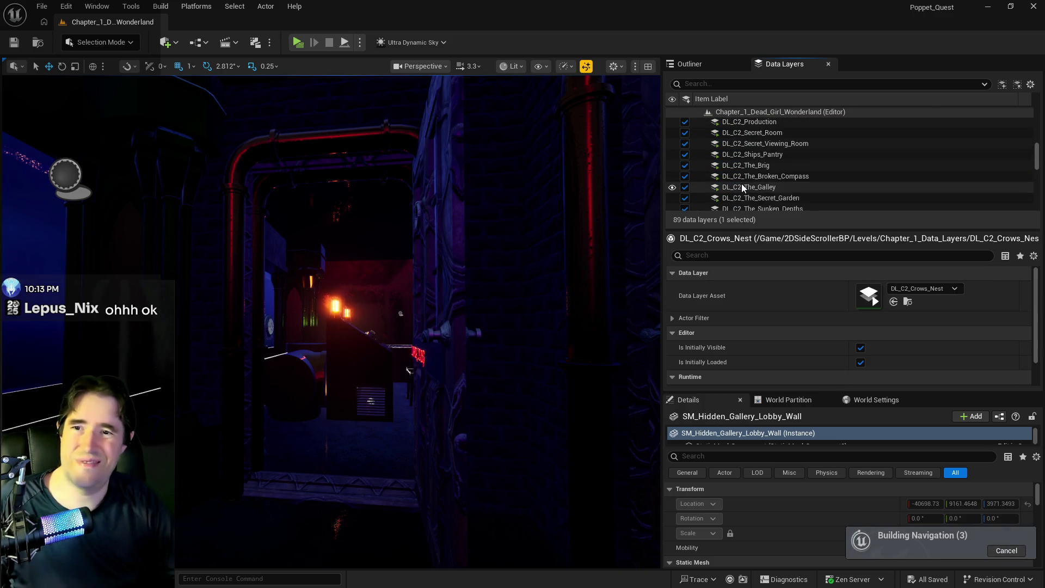
{"action": "scroll", "coordinate": [742, 184], "scroll_direction": "down", "scroll_amount": 3}
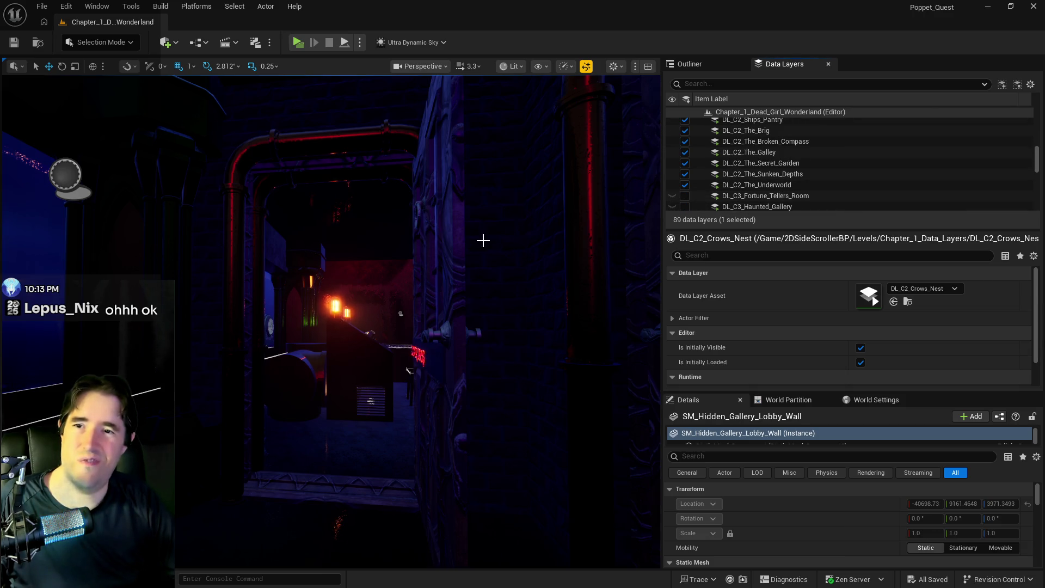
{"action": "mouse_move", "coordinate": [443, 252]}
{"action": "left_mouse_down"}
{"action": "mouse_move", "coordinate": [436, 201]}
{"action": "mouse_move", "coordinate": [407, 145]}
{"action": "mouse_move", "coordinate": [447, 267]}
{"action": "mouse_move", "coordinate": [502, 272]}
{"action": "left_mouse_up"}
Select and frame BP_Collectible_Tarot_Card9 together with the cylinder container beside the chest.
{"action": "scroll", "coordinate": [447, 267], "scroll_direction": "down", "scroll_amount": 3}
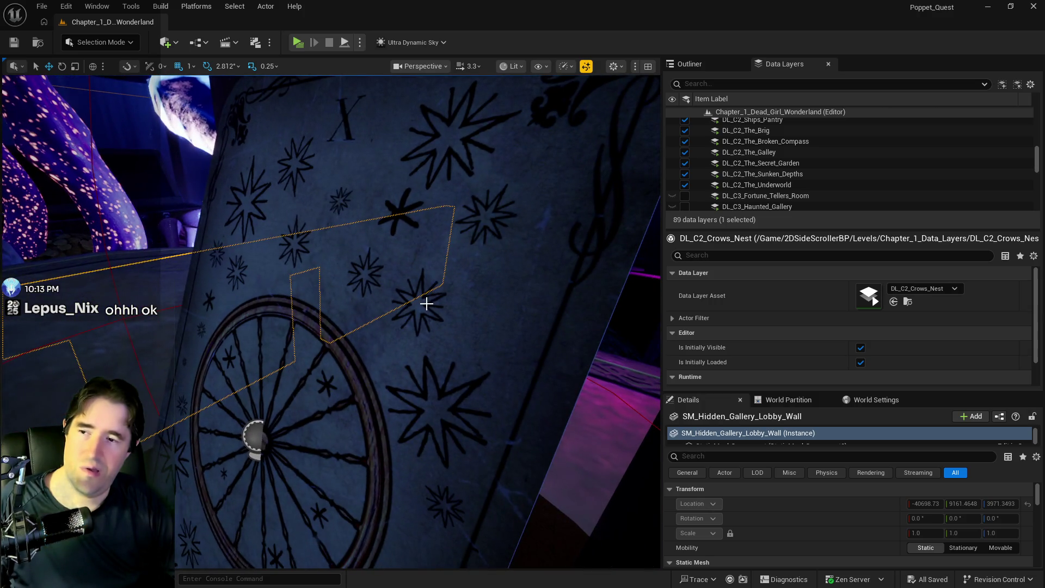
{"action": "left_click", "coordinate": [255, 435]}
{"action": "key", "text": "f"}
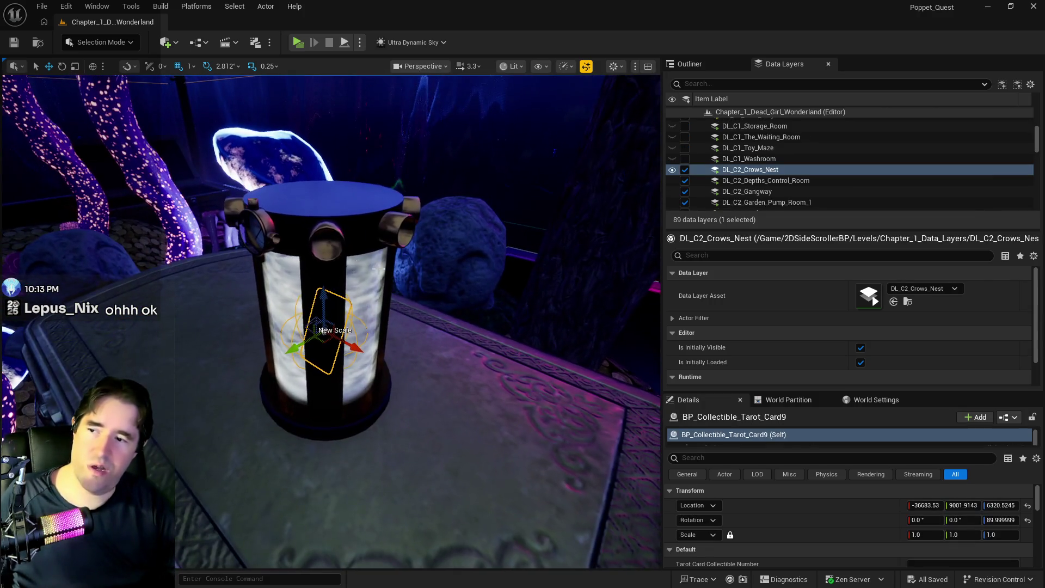
{"action": "left_click", "coordinate": [379, 268], "text": "ctrl"}
{"action": "key", "text": "f"}
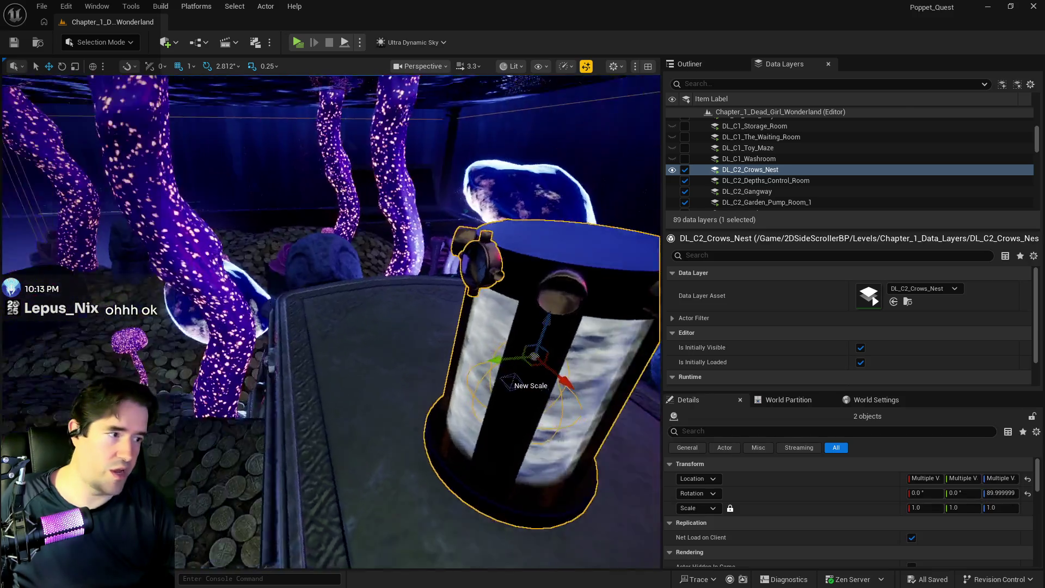
Zoom around the framed objects and bring up the context menu for Ship_MainDeck_BP2.
{"action": "scroll", "coordinate": [332, 321], "scroll_direction": "up", "scroll_amount": 5}
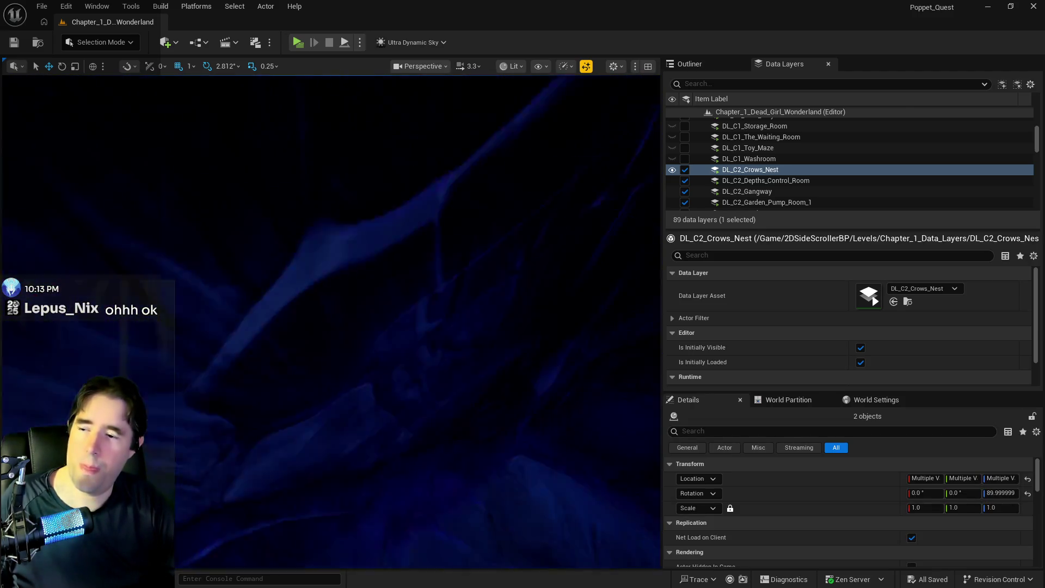
{"action": "scroll", "coordinate": [332, 321], "scroll_direction": "down", "scroll_amount": 5}
{"action": "scroll", "coordinate": [245, 303], "scroll_direction": "down", "scroll_amount": 10}
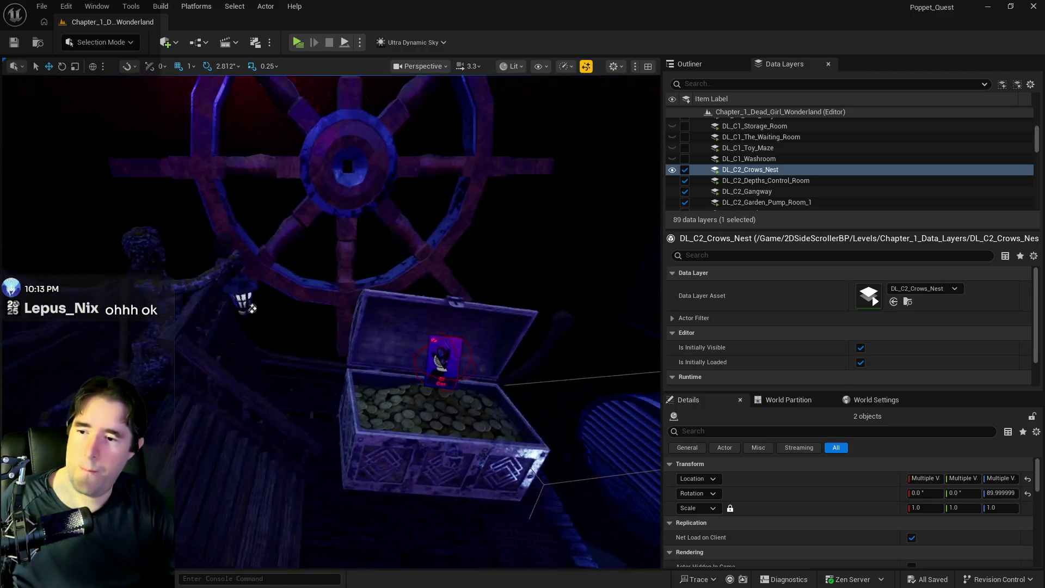
{"action": "scroll", "coordinate": [332, 322], "scroll_direction": "up", "scroll_amount": 10}
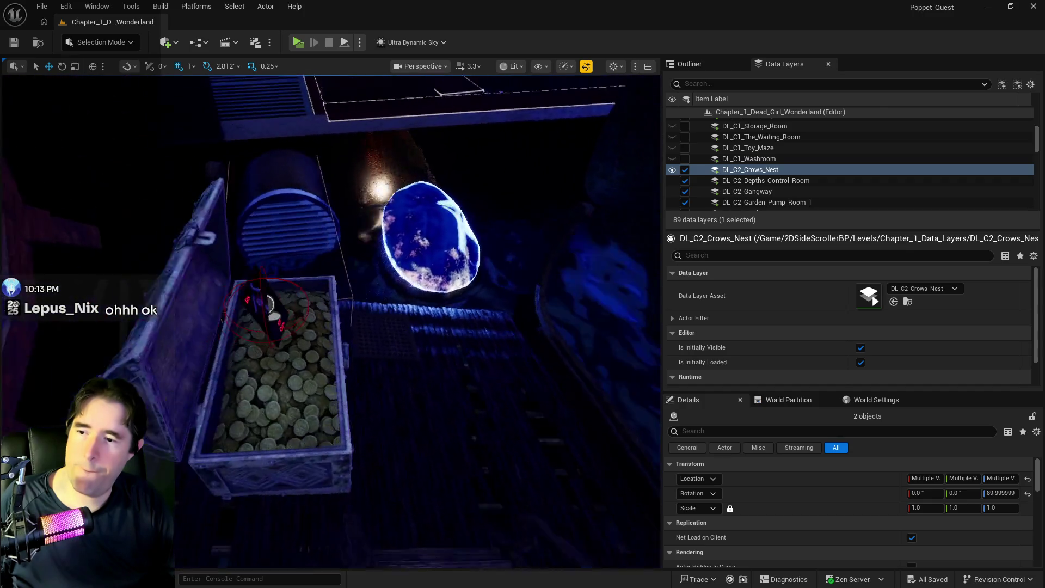
{"action": "scroll", "coordinate": [332, 321], "scroll_direction": "down", "scroll_amount": 5}
{"action": "right_click", "coordinate": [344, 338]}
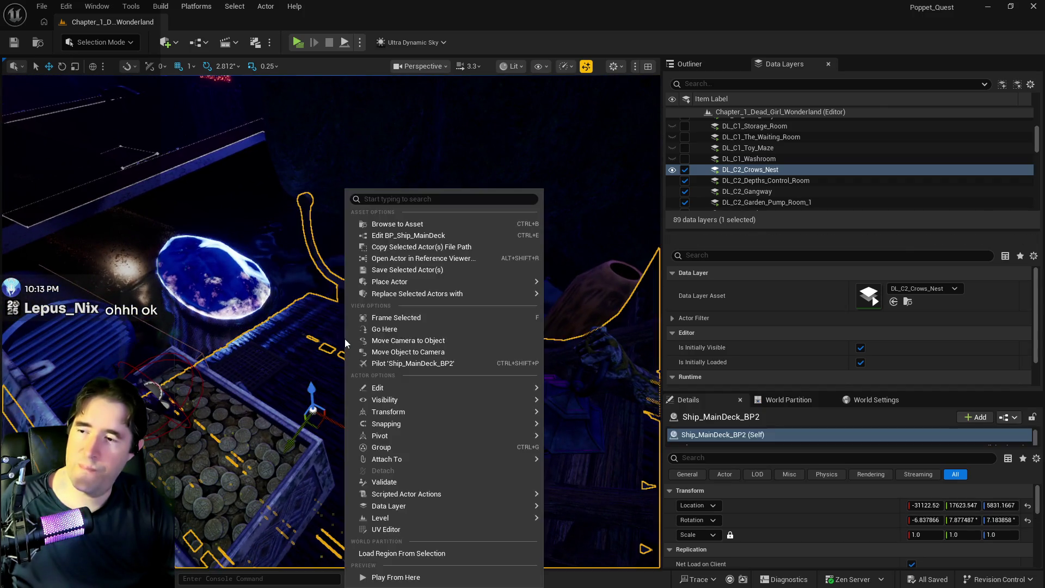
Dismiss the deck menu, show the Outliner, and delete the reselected BP_Resurrection_Vat11.
{"action": "mouse_move", "coordinate": [475, 386]}
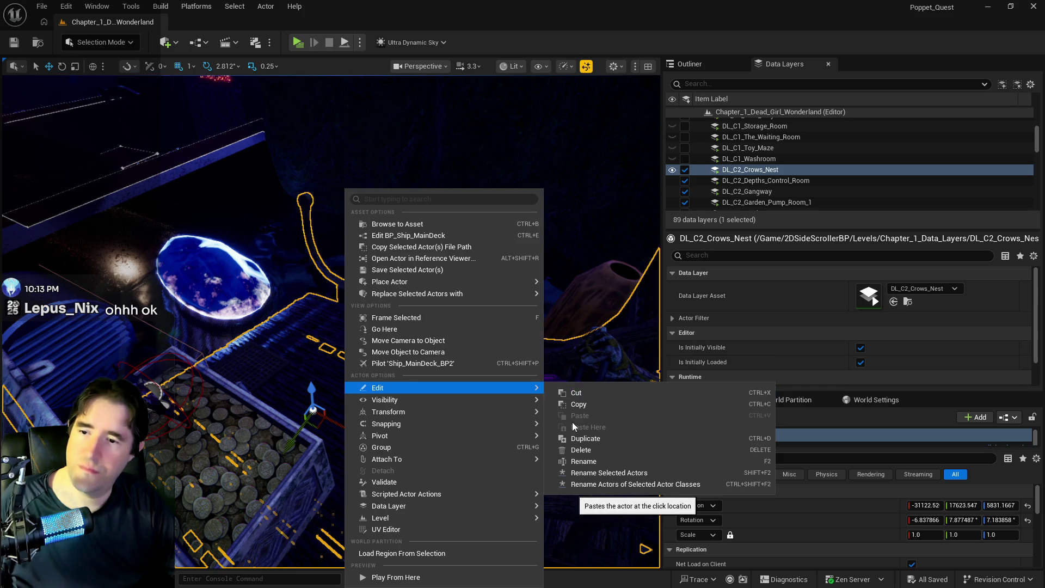
{"action": "left_click", "coordinate": [243, 328]}
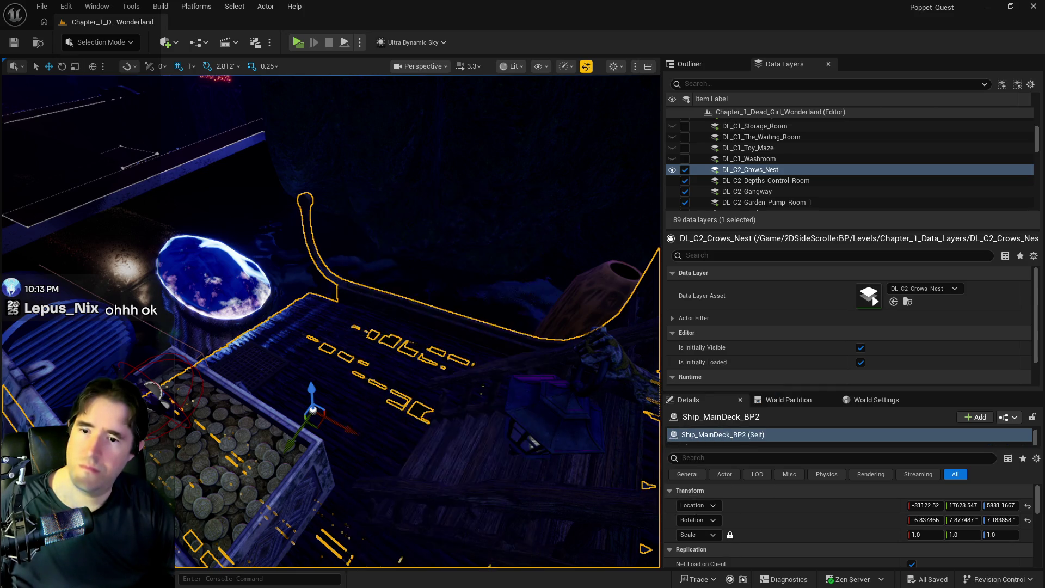
{"action": "scroll", "coordinate": [243, 327], "scroll_direction": "up", "scroll_amount": 3}
{"action": "left_click", "coordinate": [698, 68]}
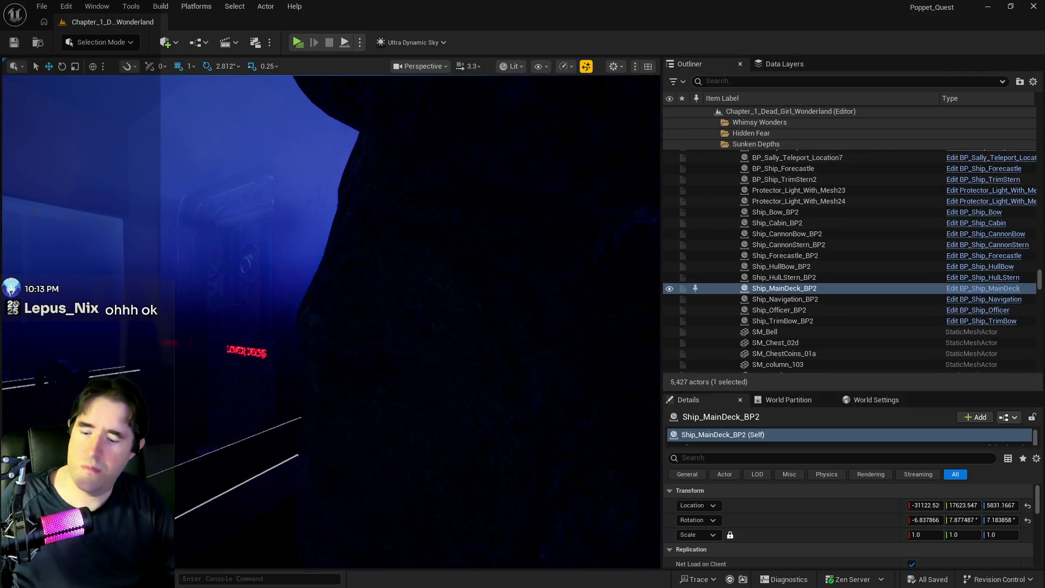
{"action": "left_click", "coordinate": [83, 46]}
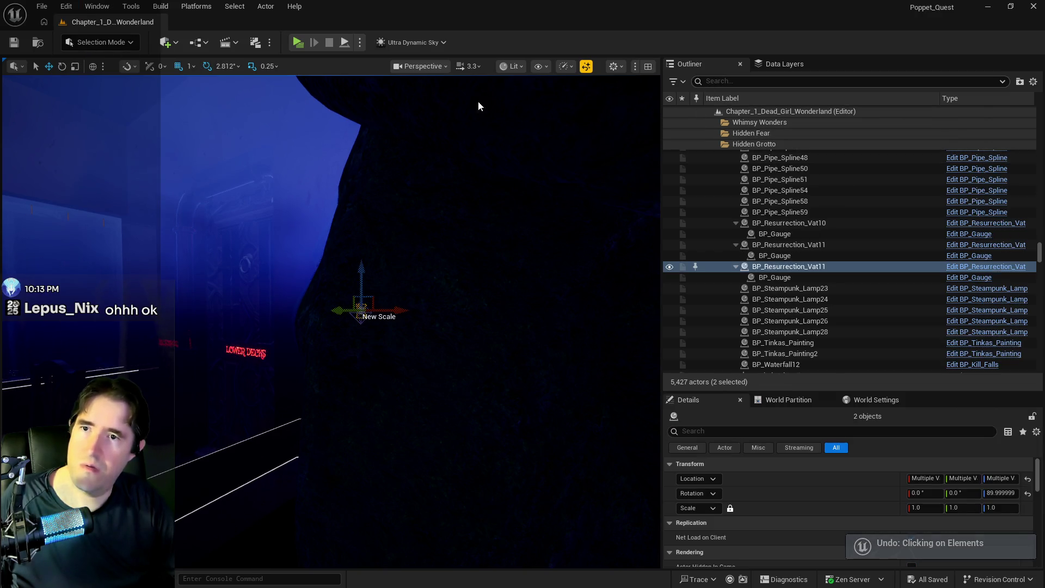
{"action": "left_click_drag", "start_coordinate": [386, 248], "coordinate": [393, 309]}
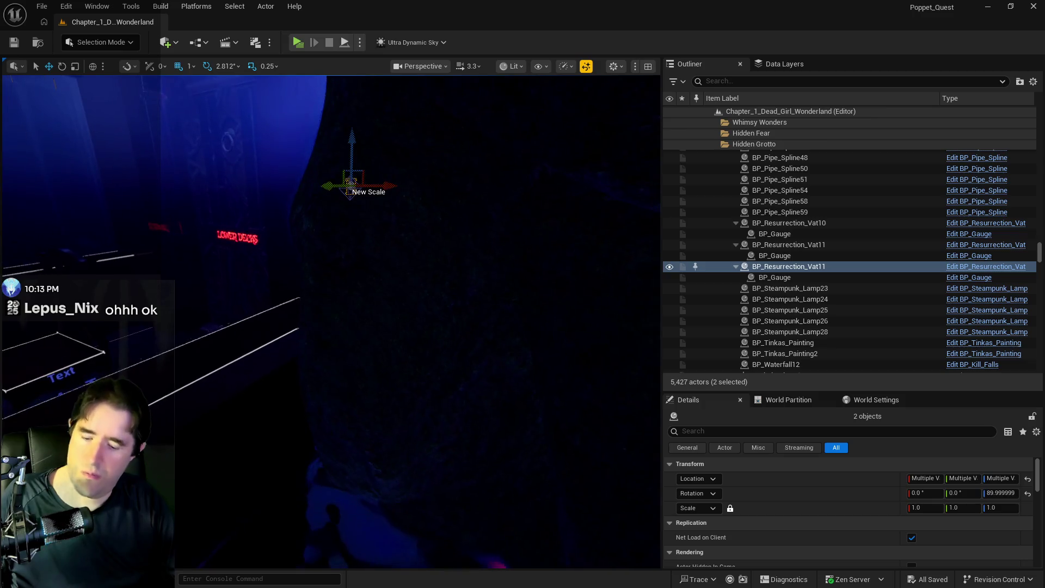
{"action": "key", "text": "Delete"}
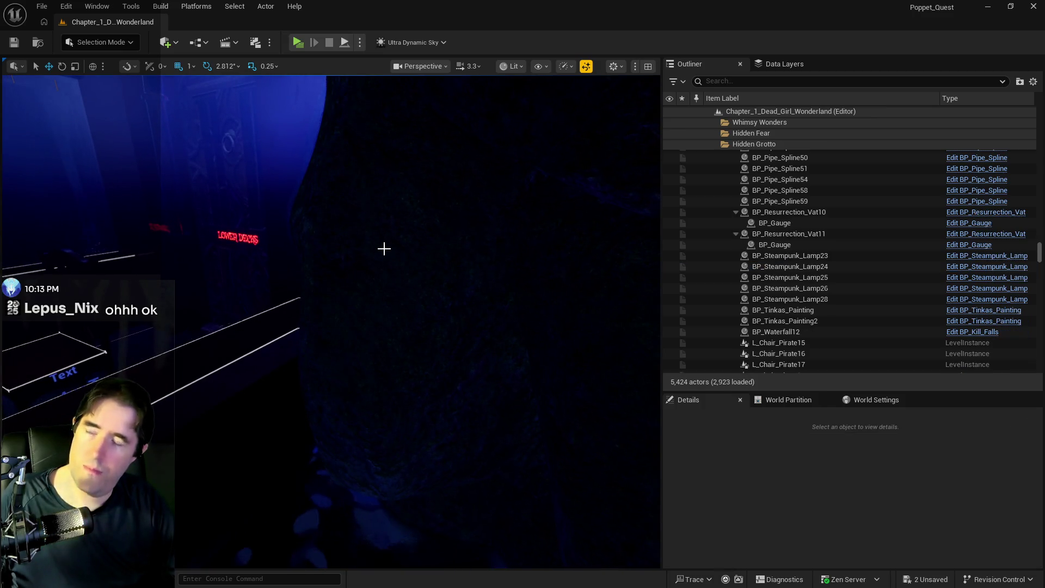
Paste a vat copy beside the coin chest, frame it, and show the Data Layers list.
{"action": "left_click_drag", "start_coordinate": [393, 309], "coordinate": [405, 248]}
{"action": "right_click", "coordinate": [341, 338]}
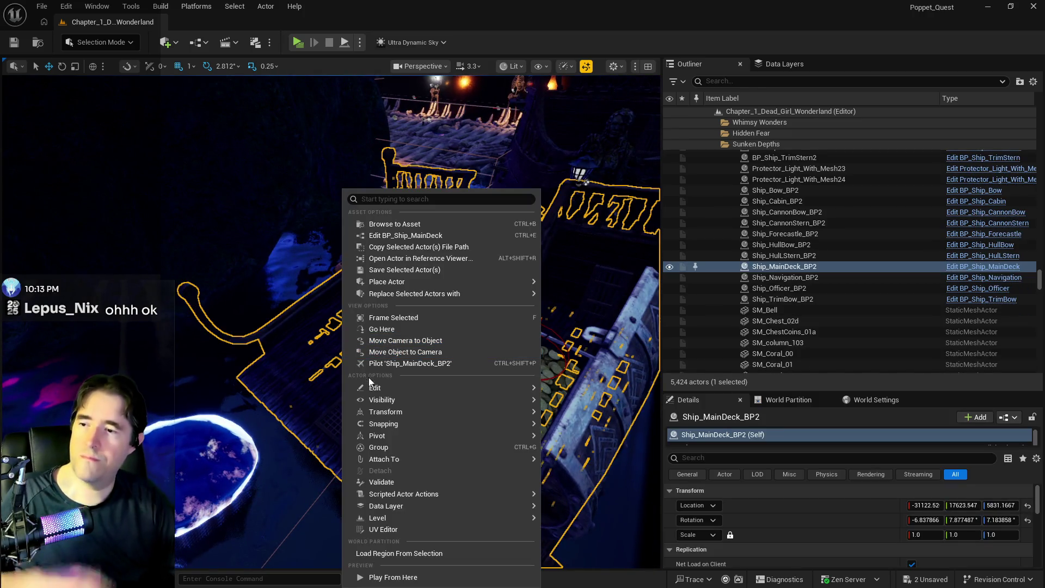
{"action": "mouse_move", "coordinate": [403, 388]}
{"action": "left_click", "coordinate": [637, 432]}
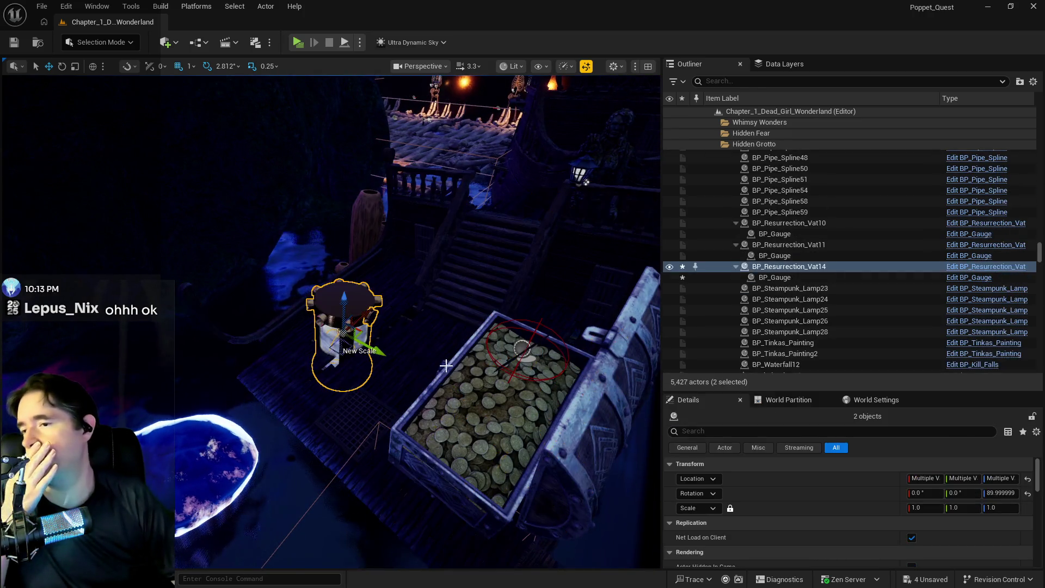
{"action": "left_click_drag", "start_coordinate": [347, 312], "coordinate": [347, 266]}
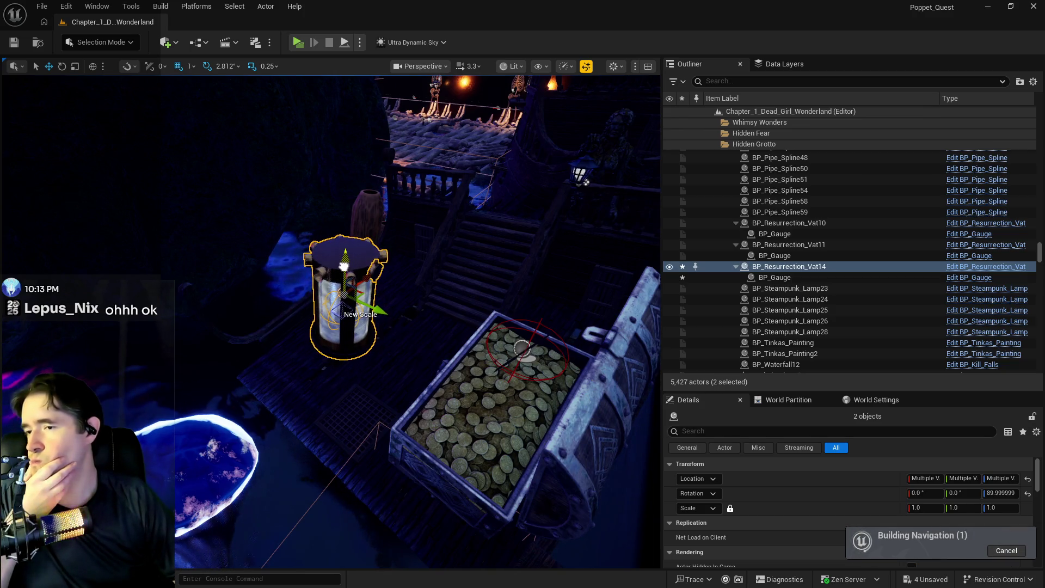
{"action": "scroll", "coordinate": [401, 278], "scroll_direction": "up", "scroll_amount": 6}
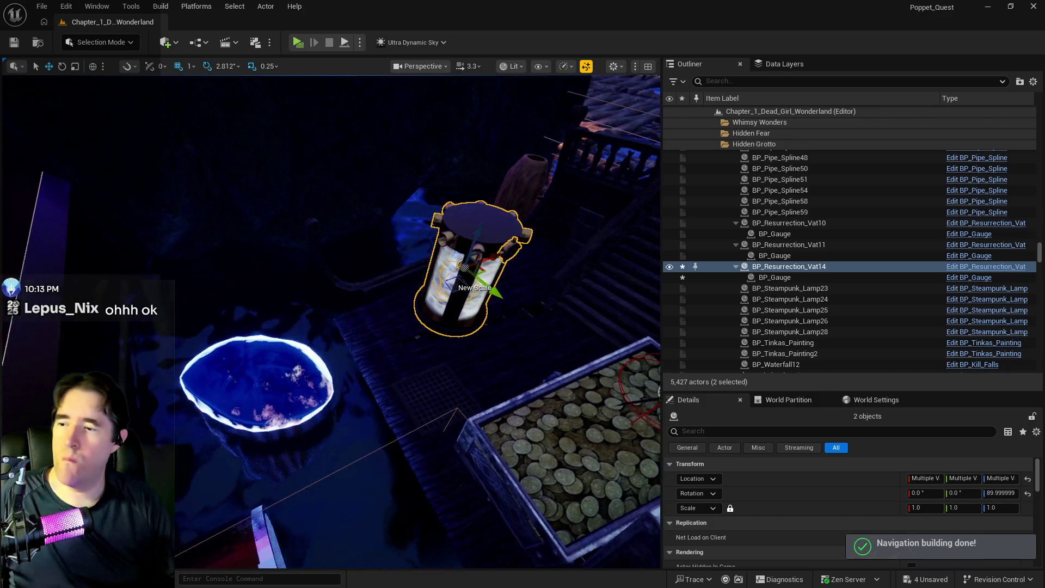
{"action": "key", "text": "f"}
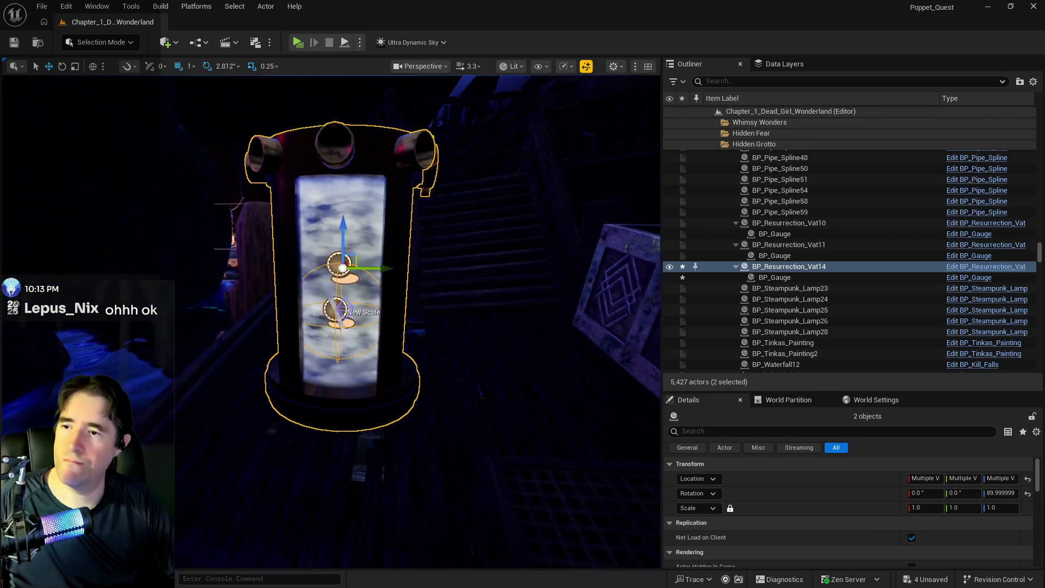
{"action": "left_click", "coordinate": [784, 64]}
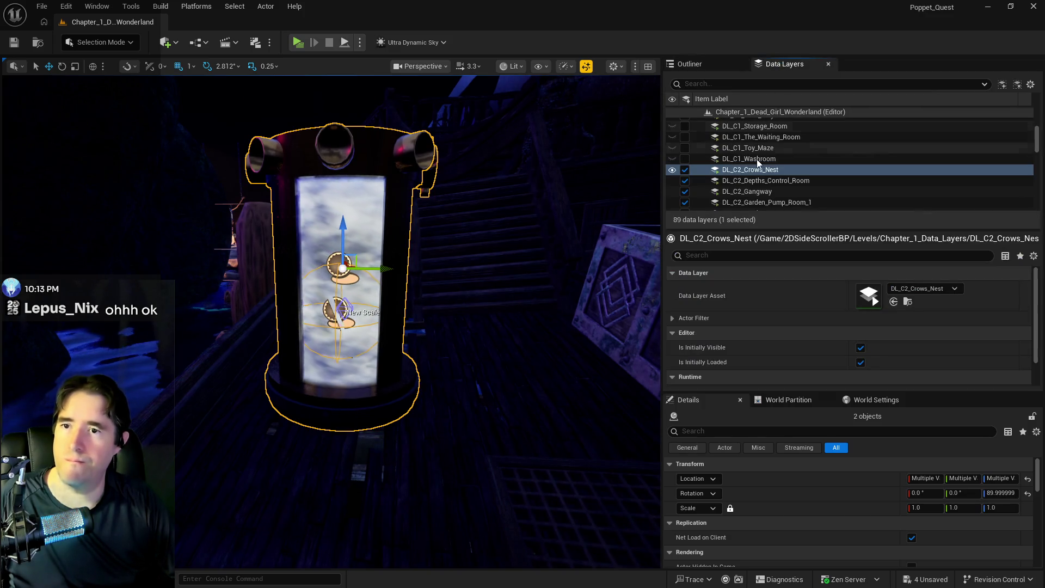
Filter data layers by 'sun' and add the selected vat to DL_C2_The_Sunken_Depths.
{"action": "left_click", "coordinate": [743, 87]}
{"action": "type", "text": "sec"}
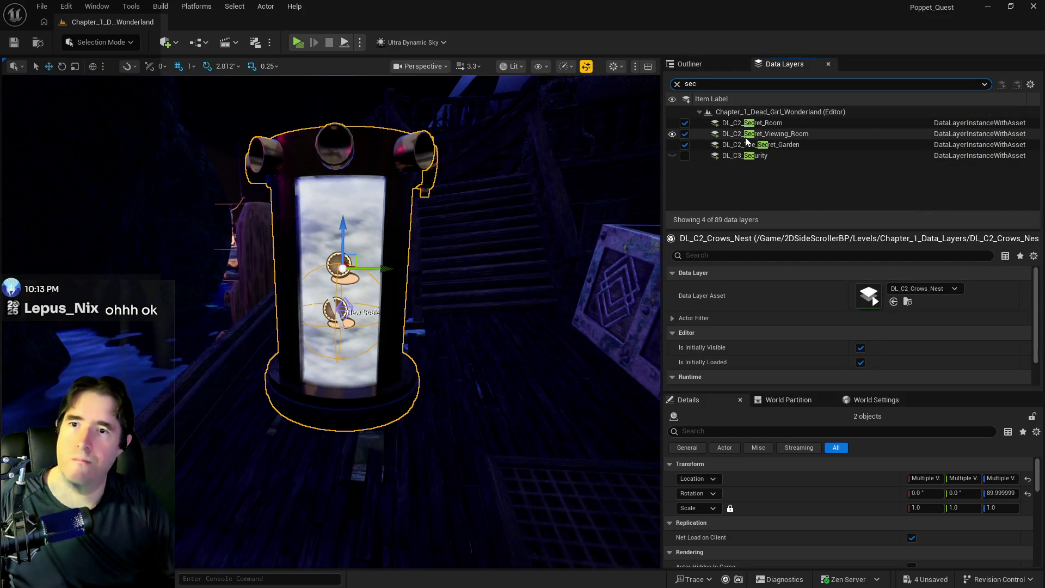
{"action": "left_click_drag", "start_coordinate": [702, 83], "coordinate": [656, 78]}
{"action": "type", "text": "sun"}
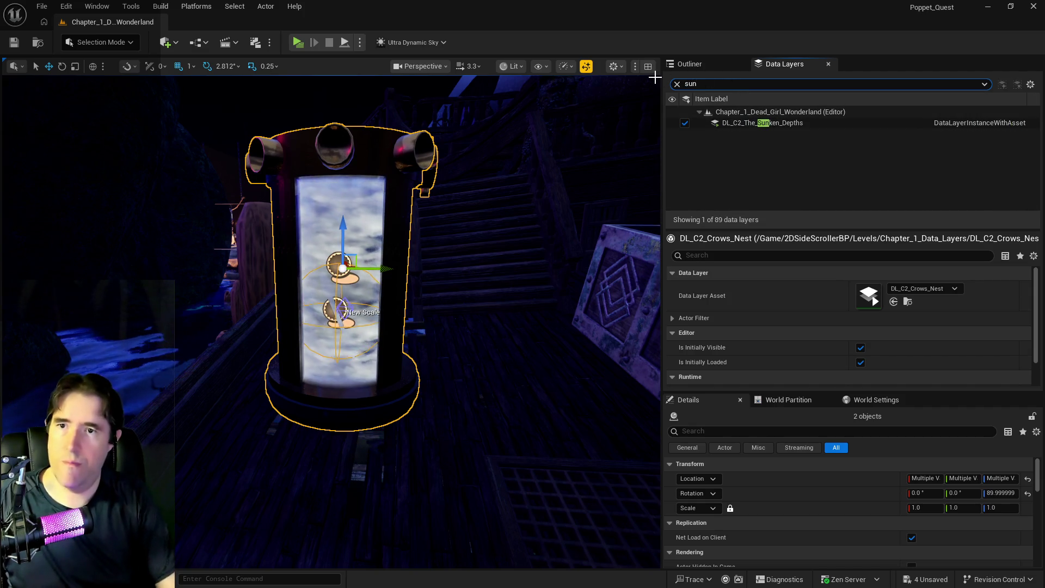
{"action": "left_click", "coordinate": [720, 123]}
{"action": "right_click", "coordinate": [722, 125]}
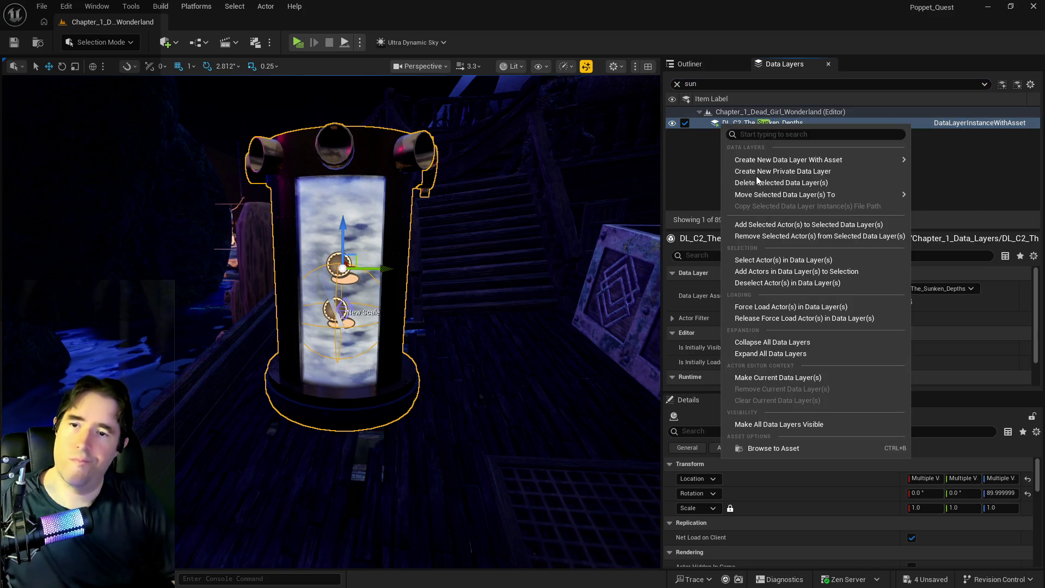
{"action": "left_click", "coordinate": [758, 220]}
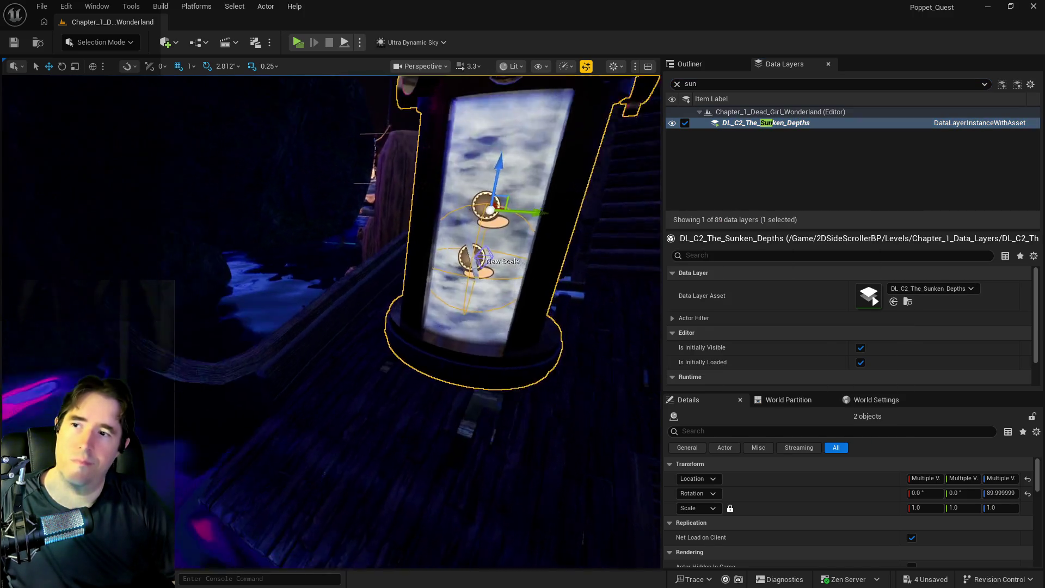
{"action": "scroll", "coordinate": [331, 321], "scroll_direction": "down", "scroll_amount": 10}
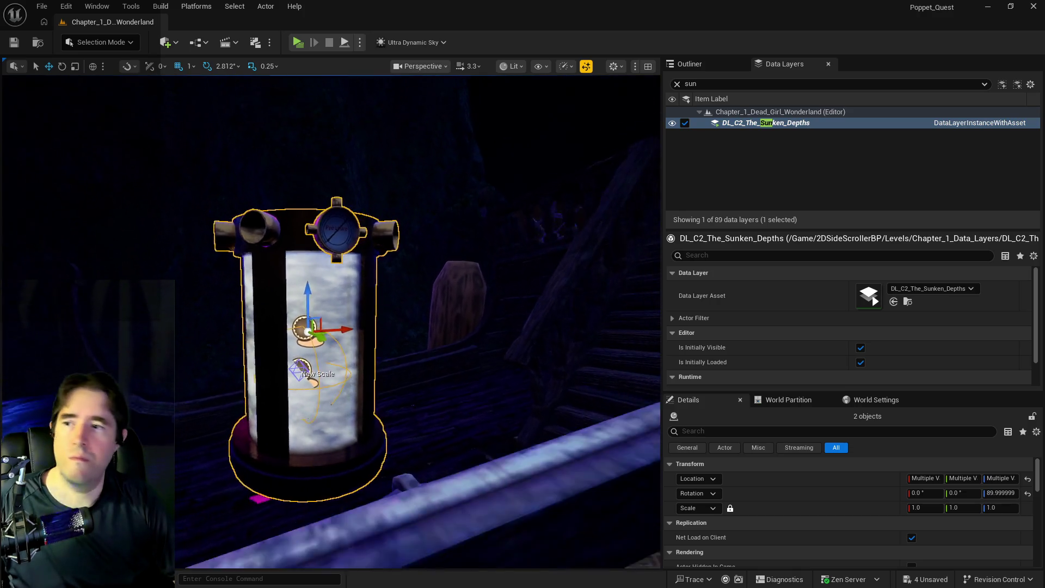
{"action": "scroll", "coordinate": [331, 321], "scroll_direction": "down", "scroll_amount": 10}
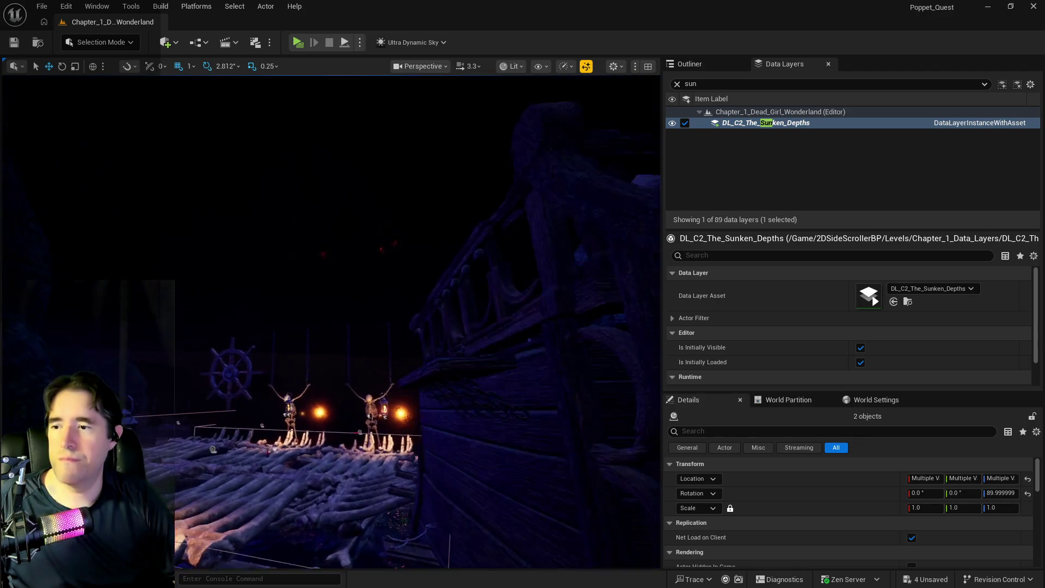
{"action": "left_click_drag", "start_coordinate": [331, 321], "coordinate": [331, 321]}
Clear the data layer filter, fly to the Capsule Control panel, and cut it from the level.
{"action": "left_click_drag", "start_coordinate": [526, 213], "coordinate": [526, 214]}
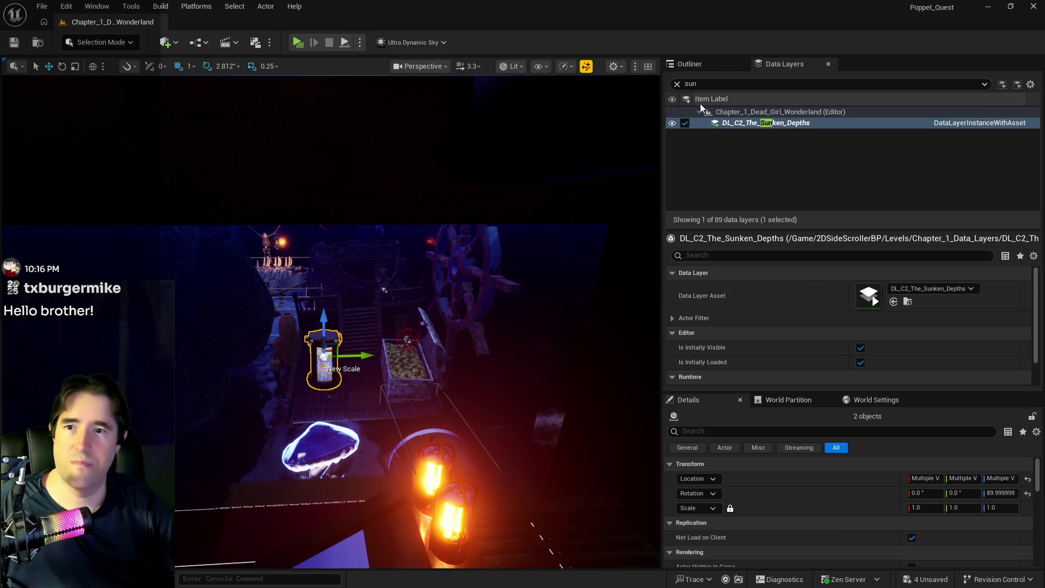
{"action": "left_click", "coordinate": [676, 84]}
{"action": "scroll", "coordinate": [743, 180], "scroll_direction": "up", "scroll_amount": 2}
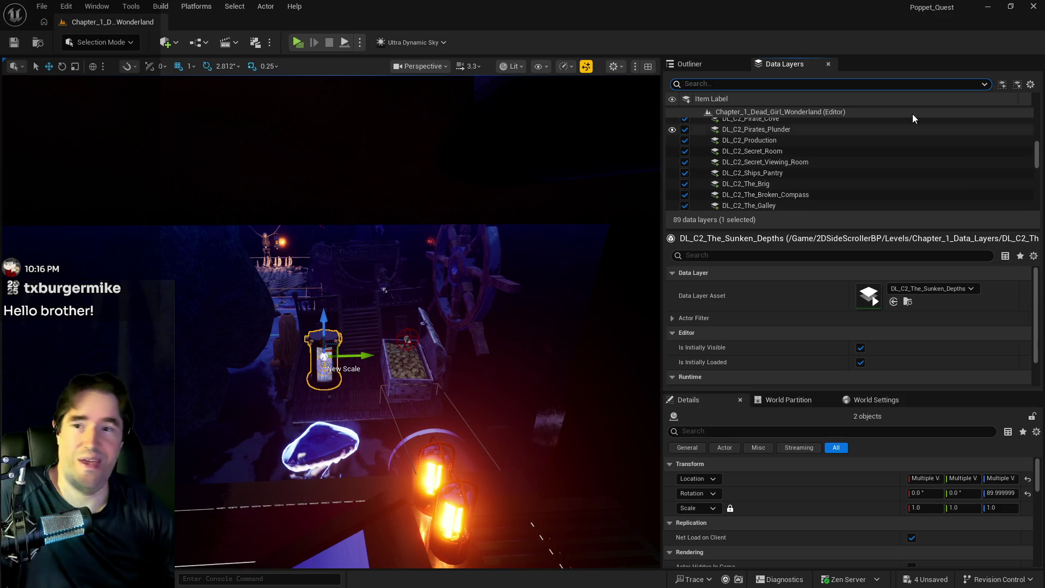
{"action": "scroll", "coordinate": [755, 165], "scroll_direction": "up", "scroll_amount": 3}
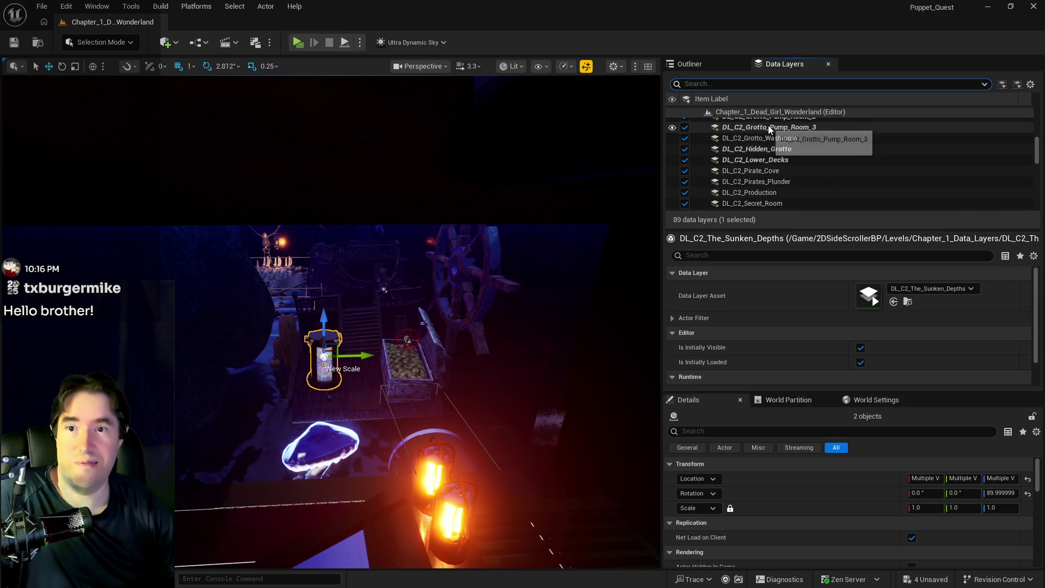
{"action": "scroll", "coordinate": [766, 133], "scroll_direction": "up", "scroll_amount": 1}
{"action": "left_click_drag", "start_coordinate": [571, 213], "coordinate": [457, 234]}
{"action": "left_click_drag", "start_coordinate": [412, 384], "coordinate": [431, 370]}
{"action": "key", "text": "Delete"}
{"action": "left_click_drag", "start_coordinate": [346, 403], "coordinate": [346, 403]}
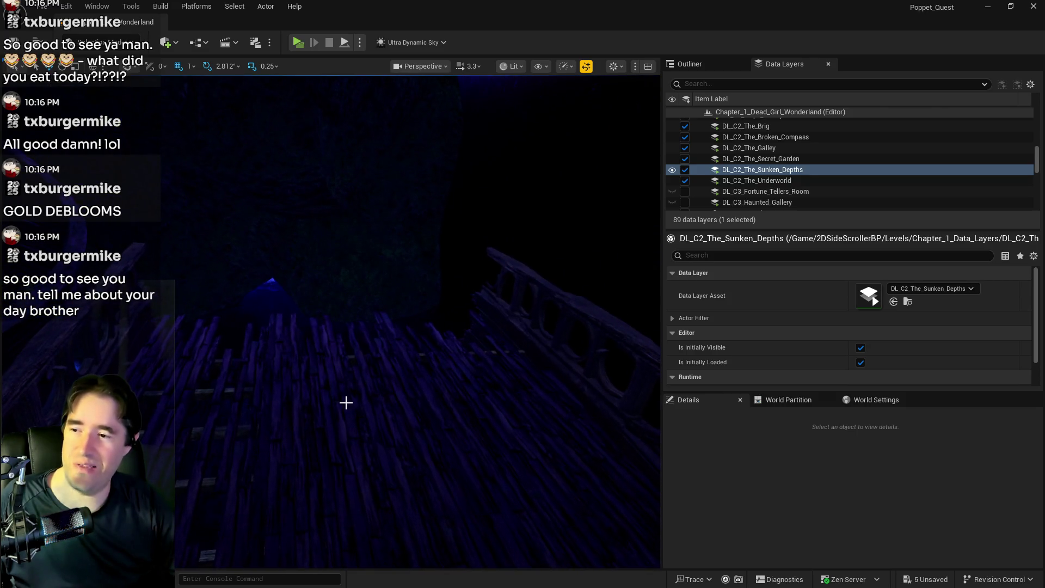
Paste the Capsule Control panel onto the dark deck planks and rotate it to 90° on Z.
{"action": "right_click", "coordinate": [354, 381]}
{"action": "mouse_move", "coordinate": [539, 386]}
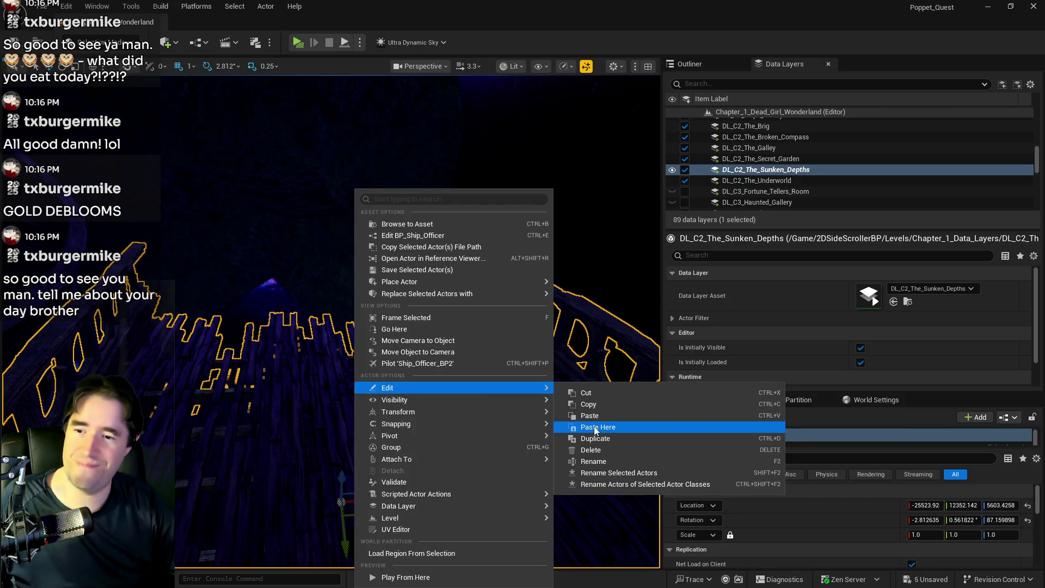
{"action": "left_click", "coordinate": [631, 428]}
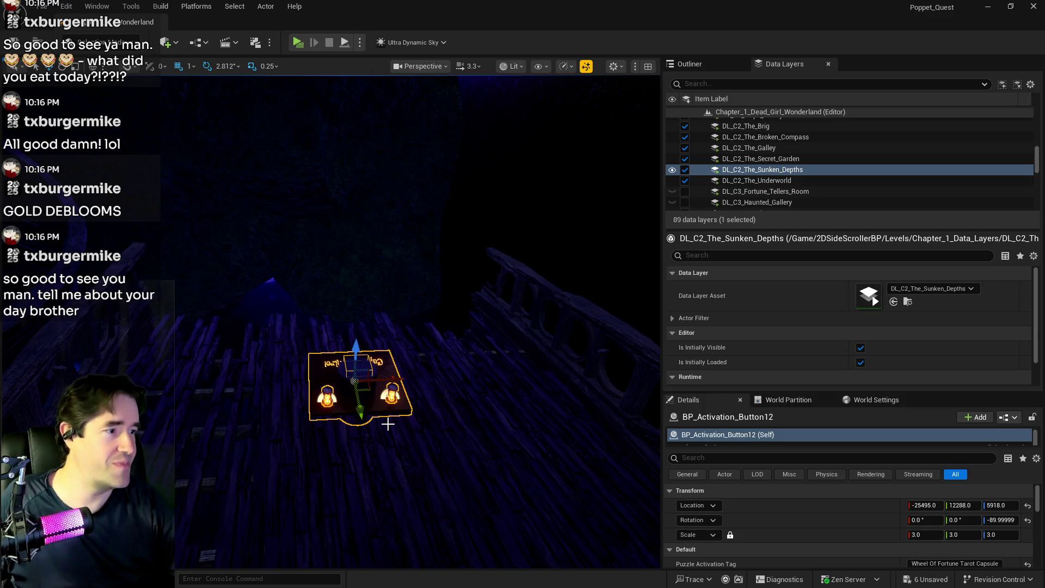
{"action": "key", "text": "e"}
{"action": "mouse_move", "coordinate": [413, 393]}
{"action": "left_mouse_down"}
{"action": "mouse_move", "coordinate": [419, 381]}
{"action": "mouse_move", "coordinate": [403, 362]}
{"action": "mouse_move", "coordinate": [286, 395]}
{"action": "mouse_move", "coordinate": [291, 408]}
{"action": "mouse_move", "coordinate": [289, 385]}
{"action": "left_mouse_up"}
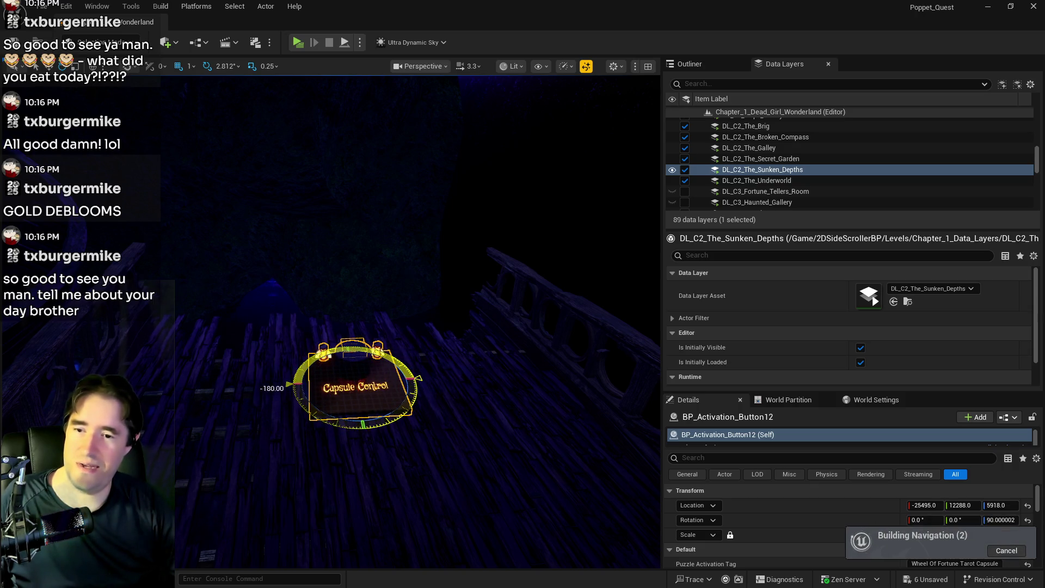
{"action": "mouse_move", "coordinate": [247, 460]}
{"action": "left_mouse_down"}
{"action": "mouse_move", "coordinate": [247, 436]}
{"action": "mouse_move", "coordinate": [213, 419]}
{"action": "mouse_move", "coordinate": [250, 411]}
{"action": "mouse_move", "coordinate": [434, 508]}
{"action": "left_mouse_up"}
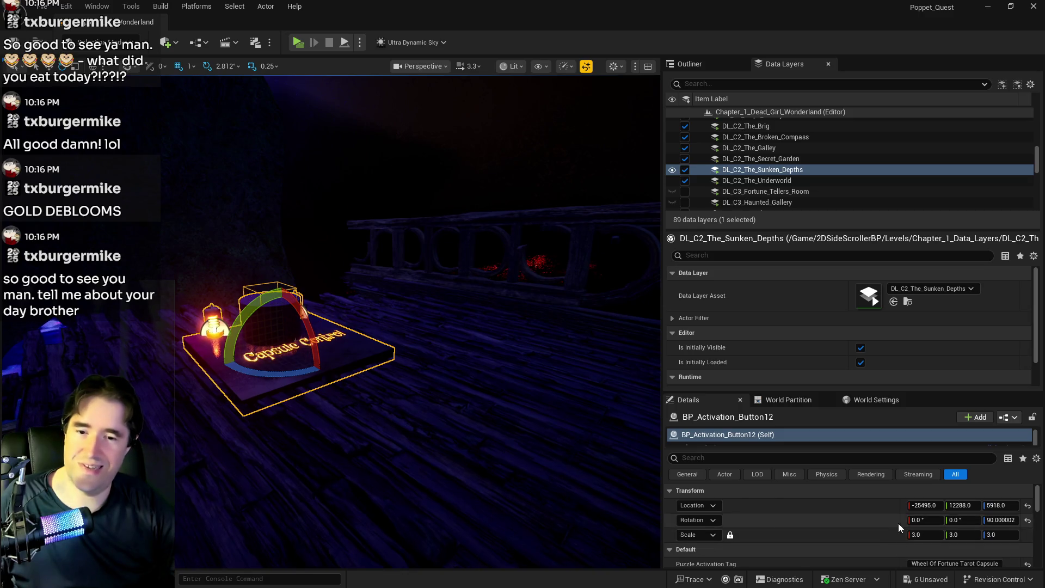
On BP_Activation_Button12, replace Hidden Grotto with The Sunken Depths in Puzzle Room Name and Room Located In.
{"action": "scroll", "coordinate": [898, 523], "scroll_direction": "down", "scroll_amount": 2}
{"action": "left_click", "coordinate": [920, 526]}
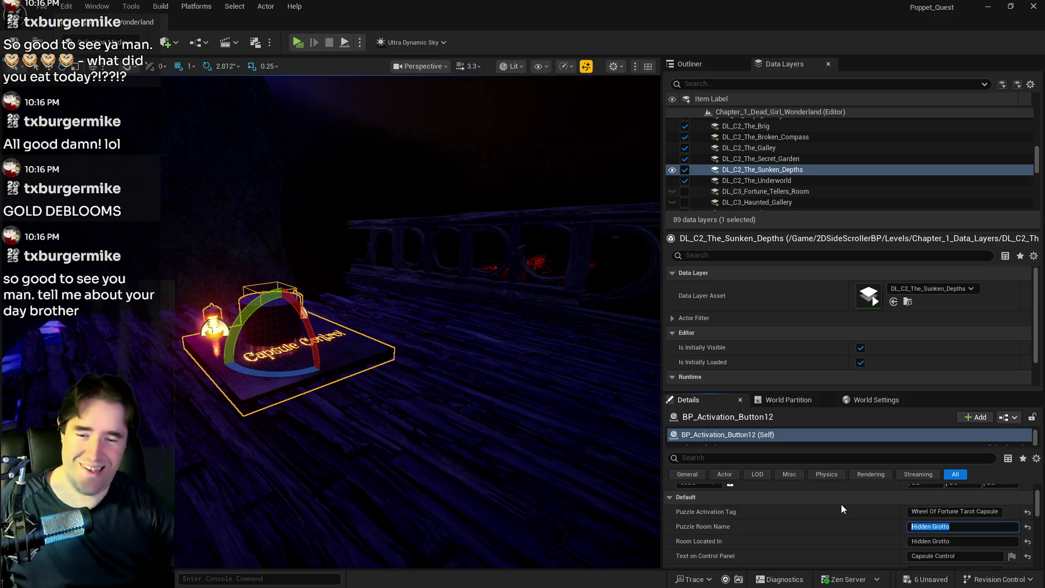
{"action": "type", "text": "The Suk"}
{"action": "key", "text": "BackSpace"}
{"action": "type", "text": "nken Depths"}
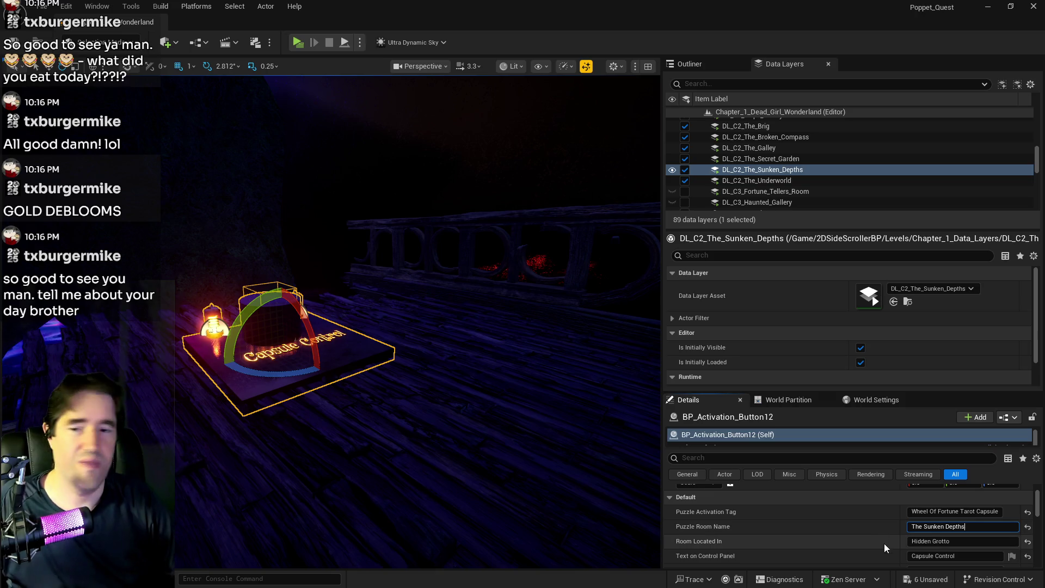
{"action": "key", "text": "Return"}
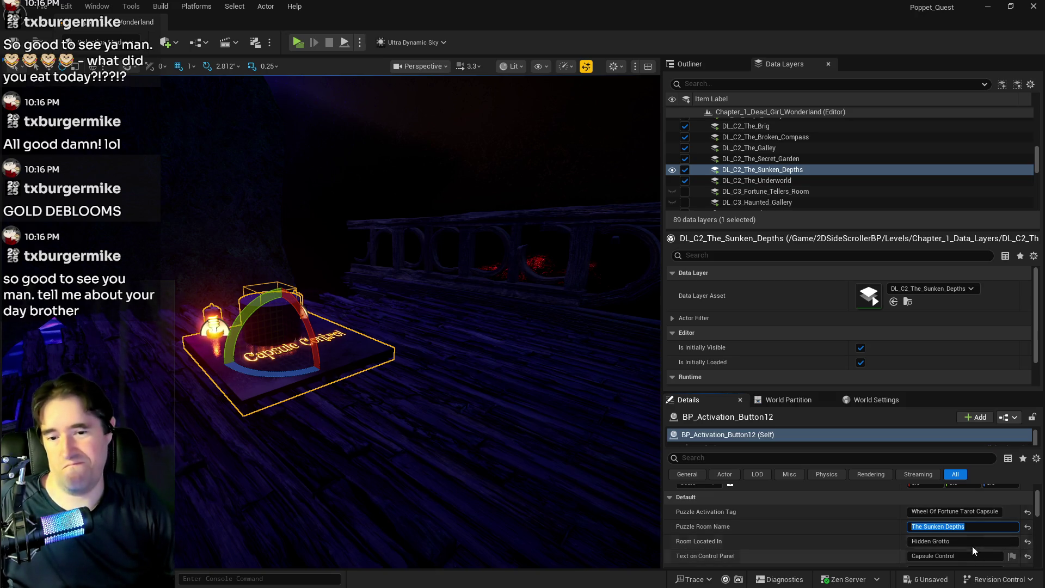
{"action": "key", "text": "ctrl+c"}
{"action": "left_click", "coordinate": [972, 544]}
{"action": "key", "text": "ctrl+v"}
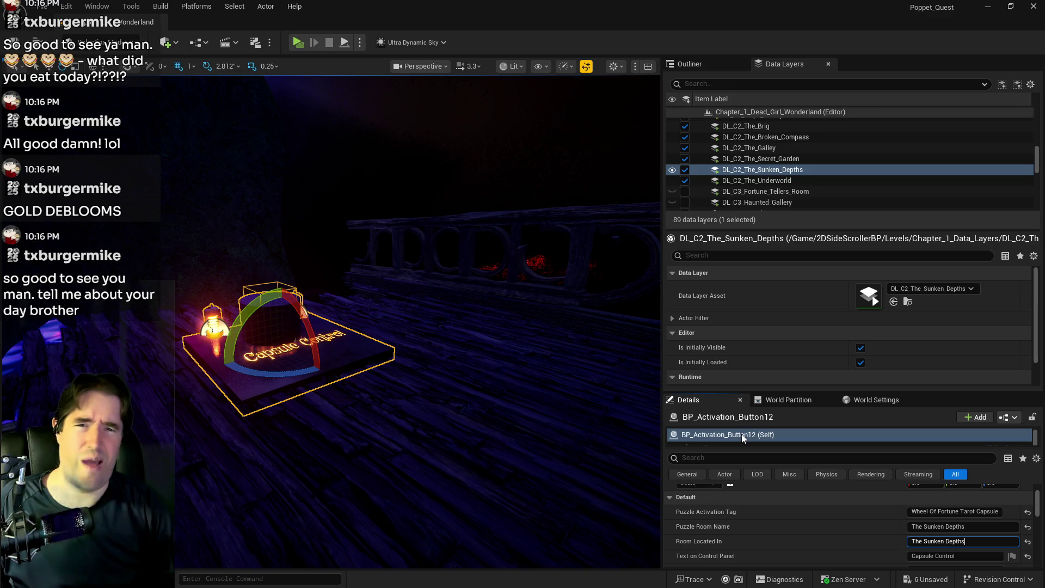
{"action": "left_click_drag", "start_coordinate": [492, 407], "coordinate": [462, 474]}
{"action": "mouse_move", "coordinate": [282, 403]}
{"action": "left_mouse_down"}
{"action": "mouse_move", "coordinate": [305, 375]}
{"action": "mouse_move", "coordinate": [301, 344]}
{"action": "left_mouse_up"}
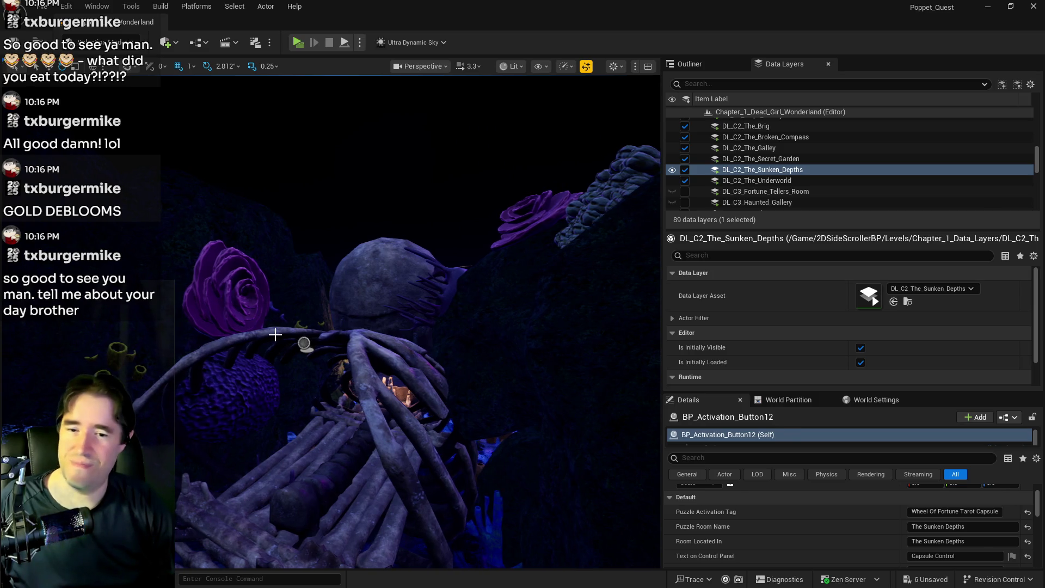
Cut the Six of Cups tarot card (BP_Collectible_Tarot_Card_SM8) out of the ship-deck treasure chest.
{"action": "left_click_drag", "start_coordinate": [463, 400], "coordinate": [501, 414]}
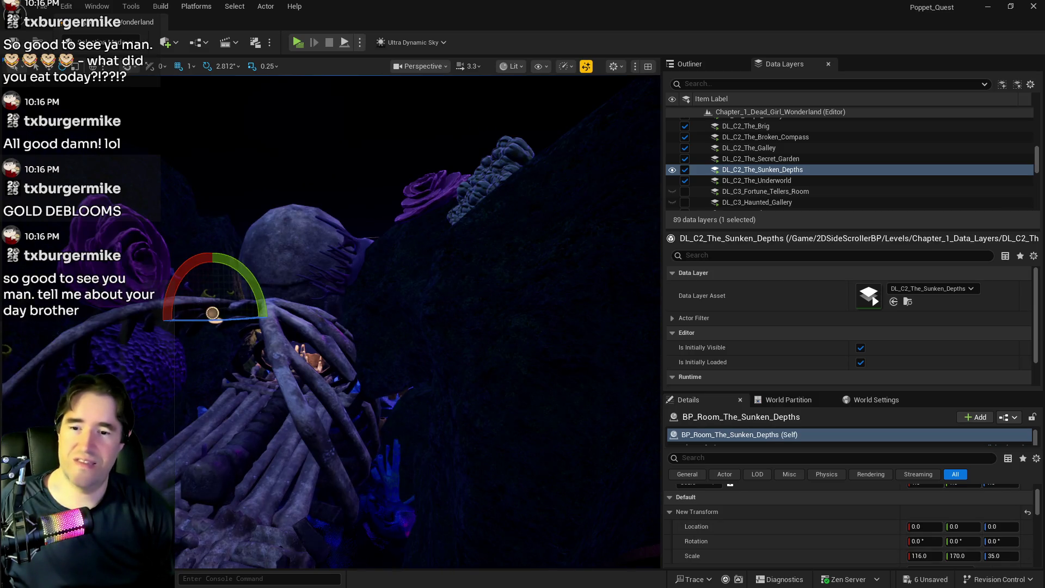
{"action": "scroll", "coordinate": [871, 507], "scroll_direction": "down", "scroll_amount": 2}
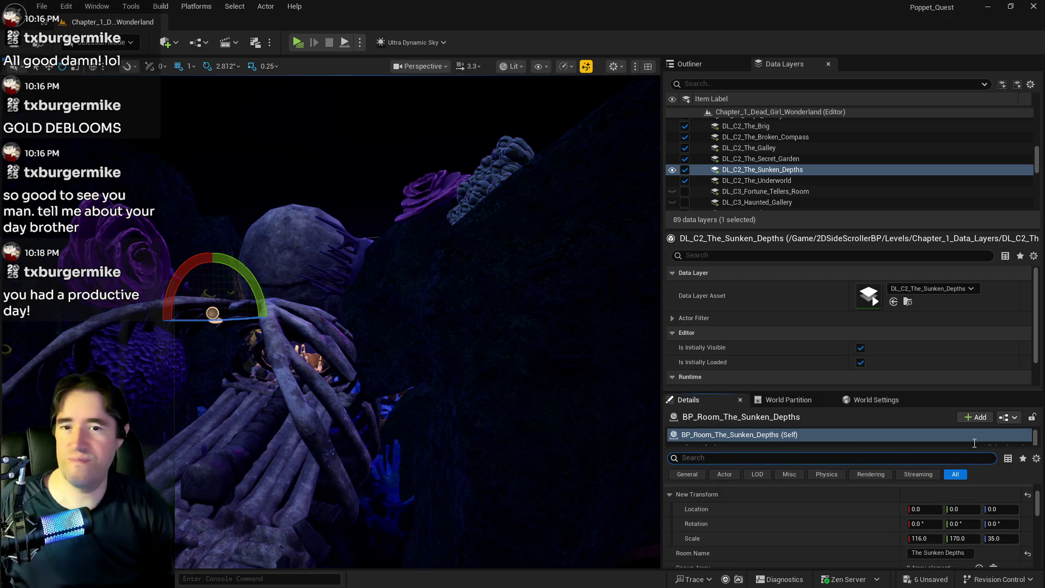
{"action": "left_click_drag", "start_coordinate": [505, 420], "coordinate": [505, 302]}
{"action": "mouse_move", "coordinate": [455, 338]}
{"action": "left_mouse_down"}
{"action": "mouse_move", "coordinate": [455, 326]}
{"action": "mouse_move", "coordinate": [455, 338]}
{"action": "left_mouse_up"}
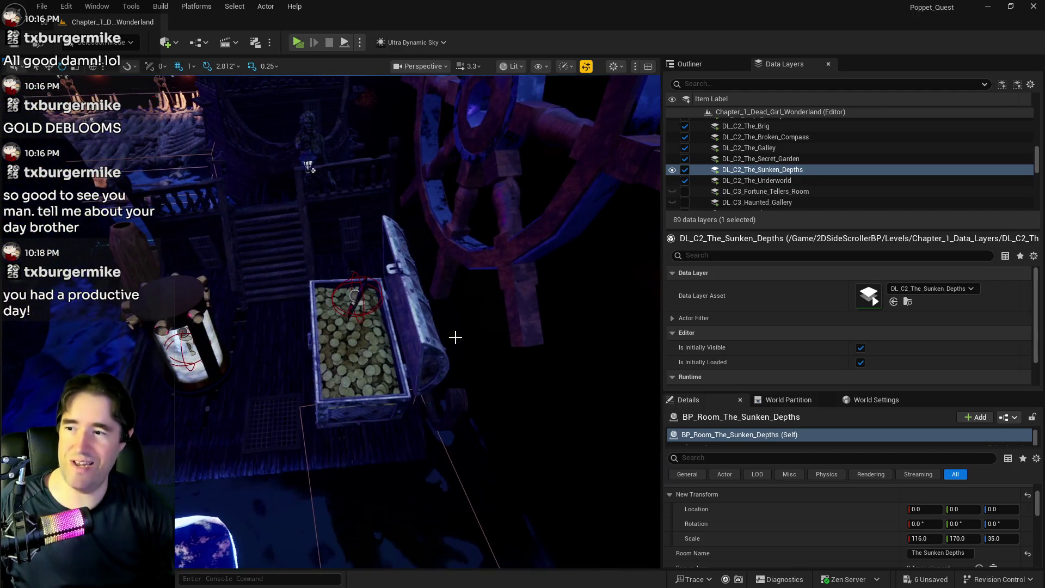
{"action": "left_click", "coordinate": [360, 299]}
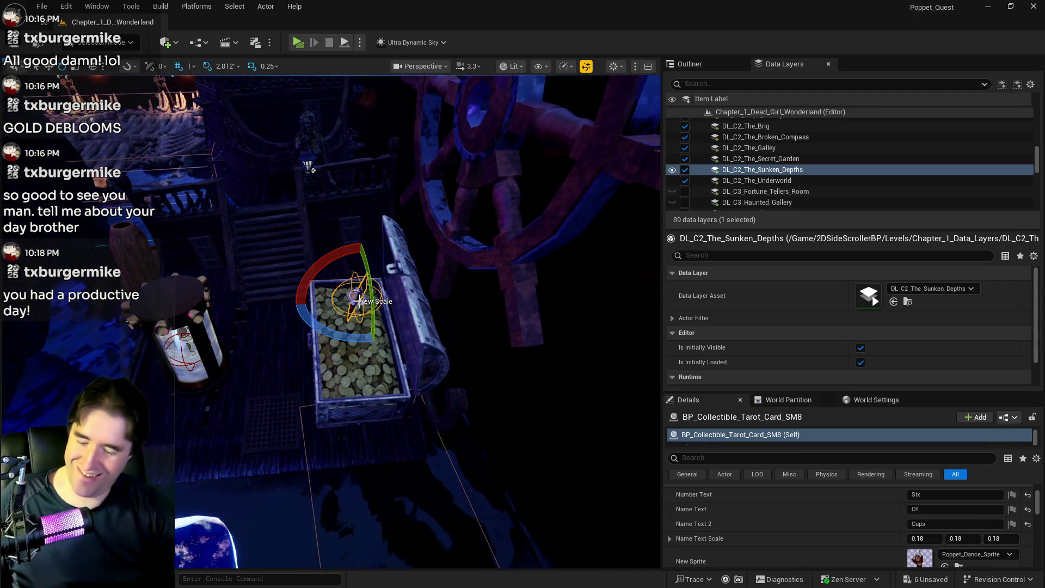
{"action": "key", "text": "Delete"}
{"action": "left_click_drag", "start_coordinate": [359, 299], "coordinate": [360, 229]}
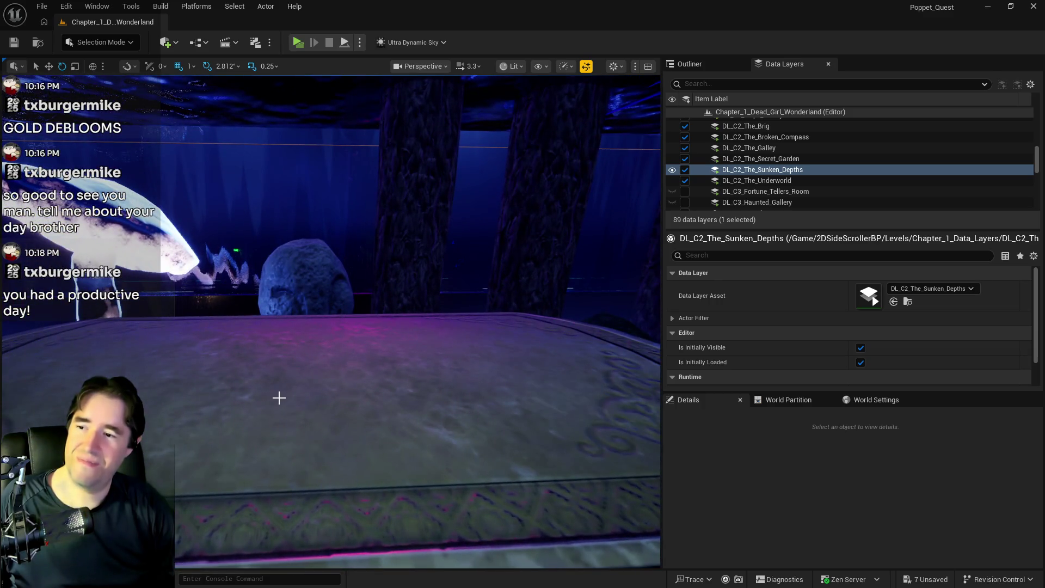
Paste the Six of Cups tarot card onto the stone table near the glowing mushroom.
{"action": "right_click", "coordinate": [303, 379]}
{"action": "mouse_move", "coordinate": [326, 387]}
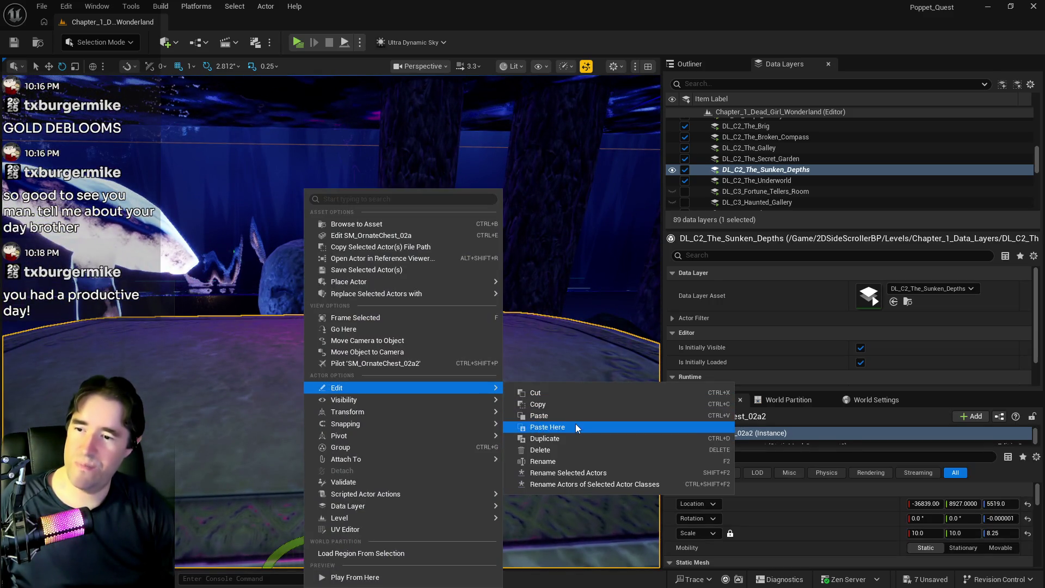
{"action": "left_click", "coordinate": [576, 427]}
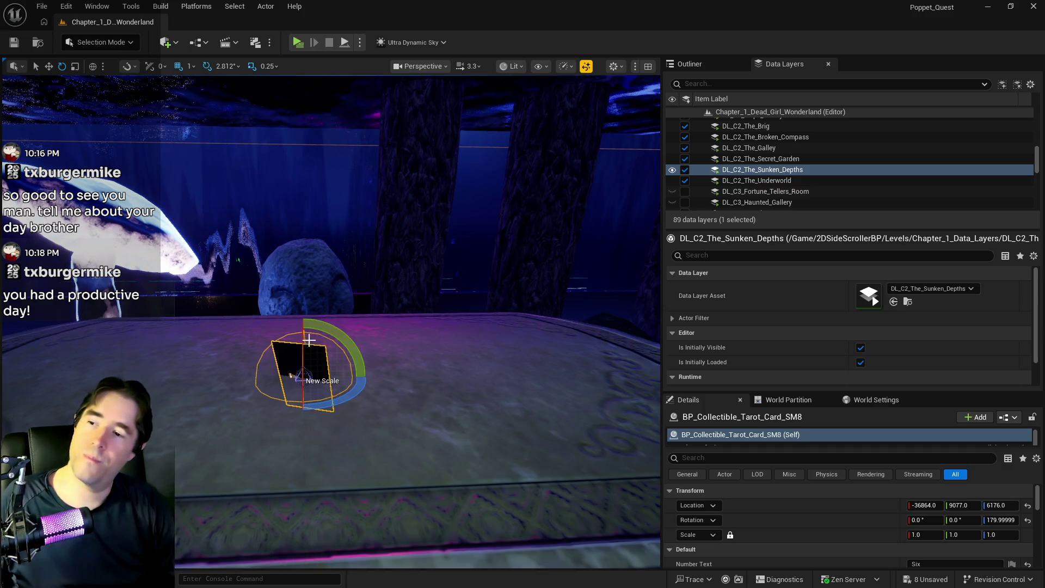
{"action": "left_click_drag", "start_coordinate": [287, 331], "coordinate": [245, 333]}
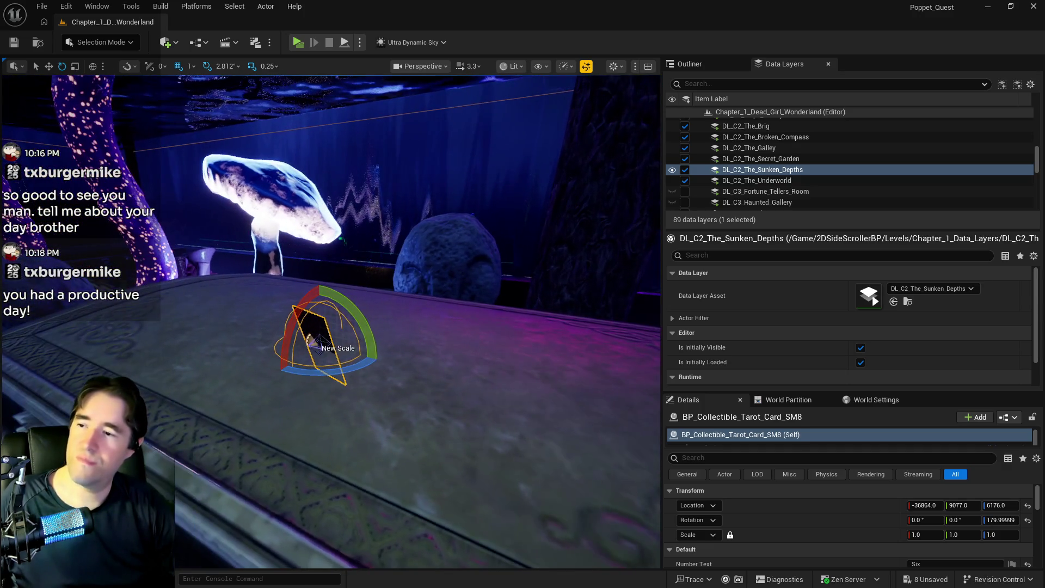
{"action": "scroll", "coordinate": [909, 544], "scroll_direction": "down", "scroll_amount": 5}
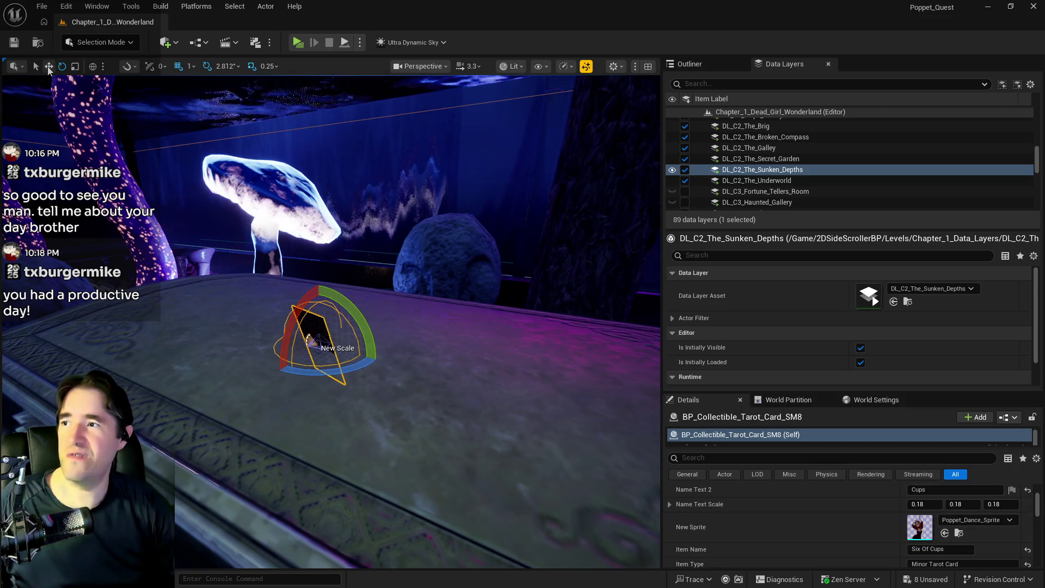
Switch to the Translate tool and save all level changes.
{"action": "left_click", "coordinate": [48, 68]}
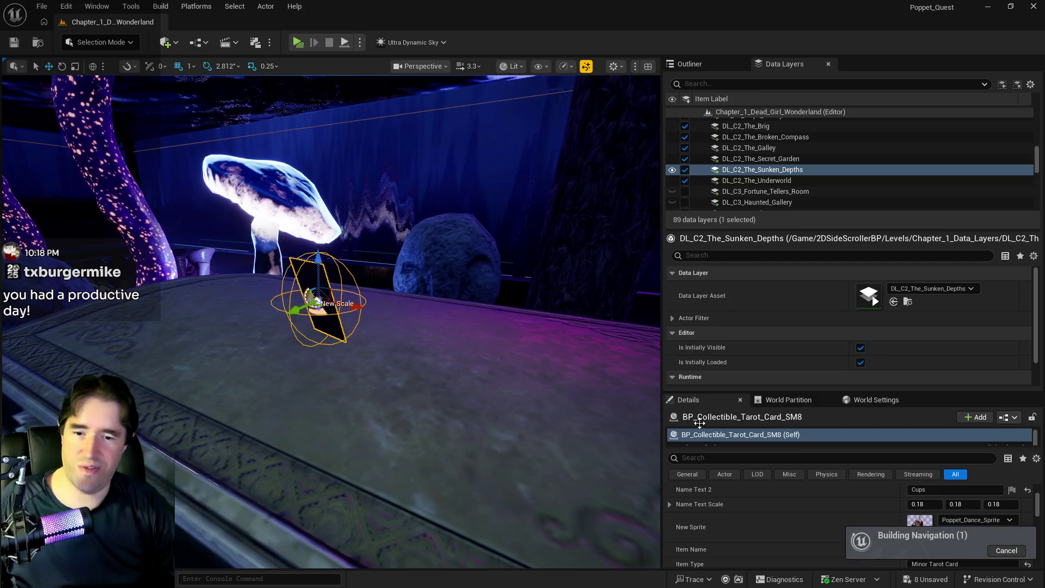
{"action": "scroll", "coordinate": [945, 510], "scroll_direction": "down", "scroll_amount": 5}
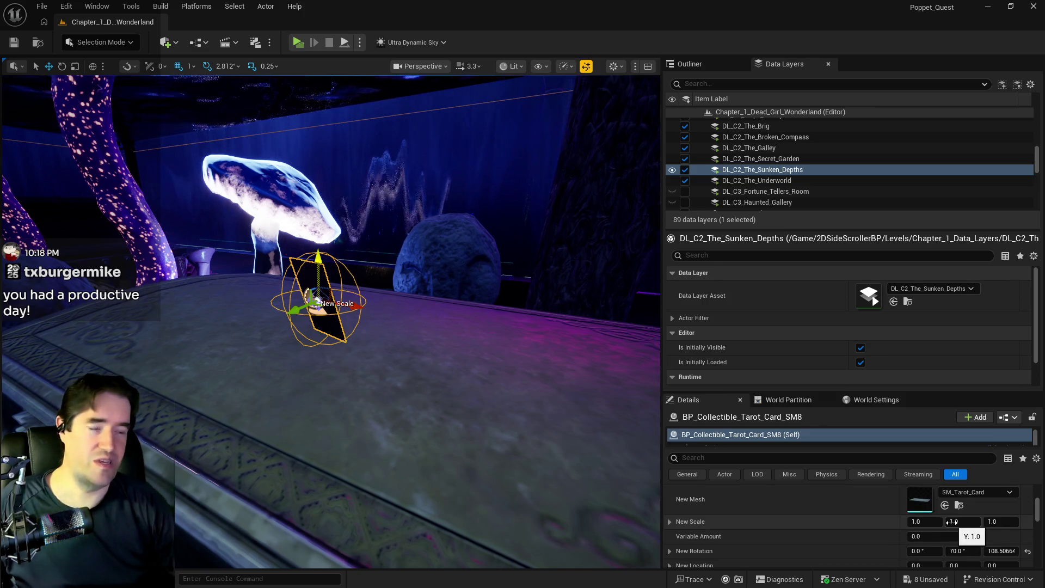
{"action": "scroll", "coordinate": [951, 522], "scroll_direction": "down", "scroll_amount": 3}
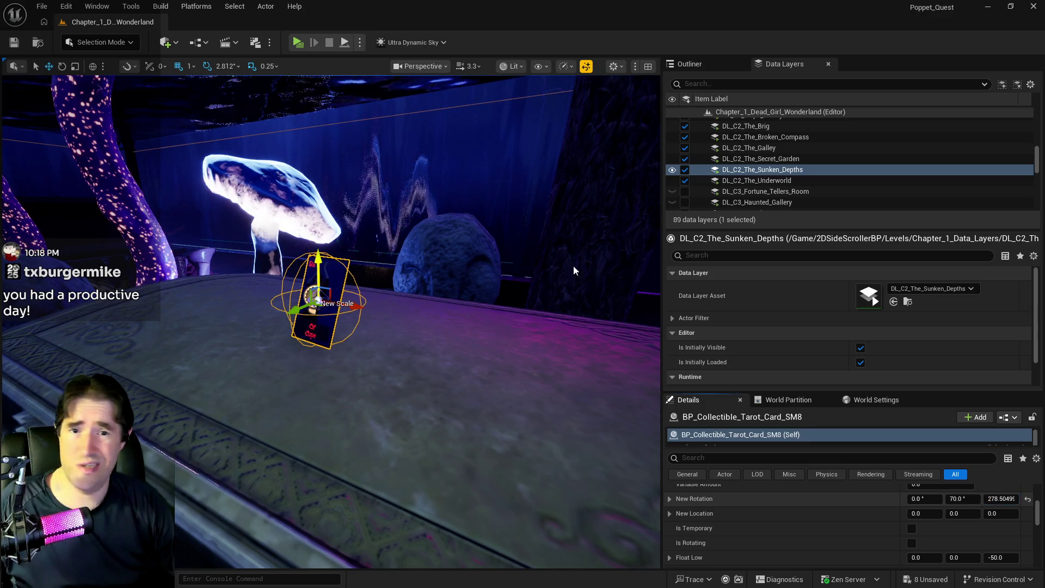
{"action": "left_click", "coordinate": [41, 6]}
{"action": "left_click", "coordinate": [108, 149]}
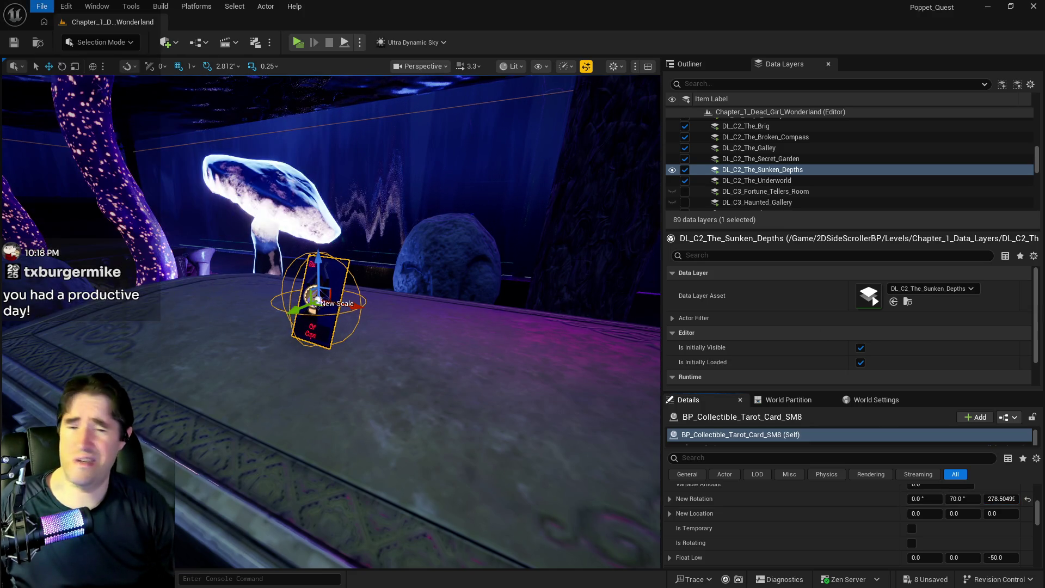
{"action": "key", "text": "alt+Tab"}
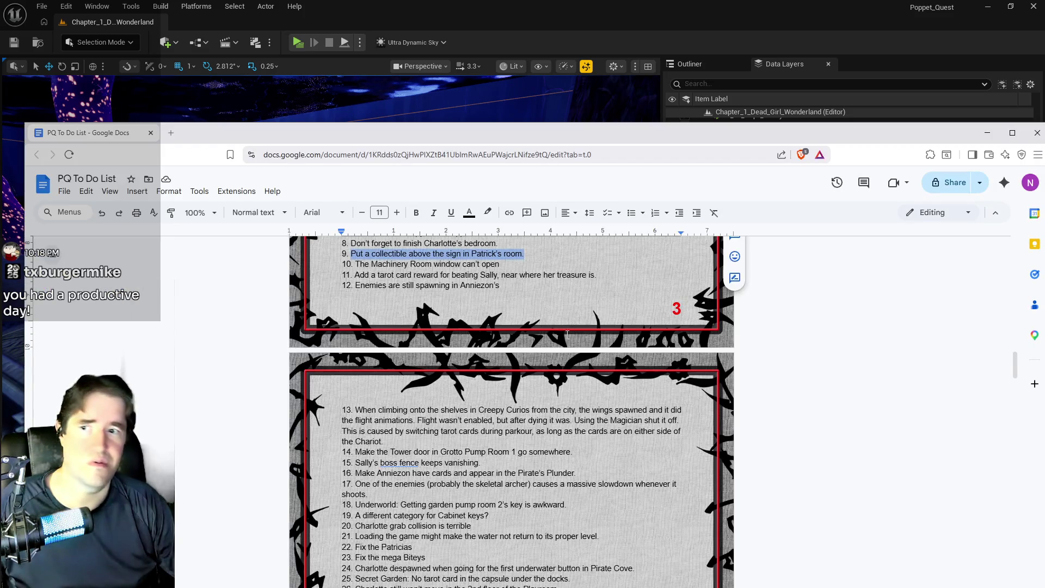
{"action": "scroll", "coordinate": [485, 354], "scroll_direction": "up", "scroll_amount": 3}
{"action": "scroll", "coordinate": [395, 312], "scroll_direction": "down", "scroll_amount": 6}
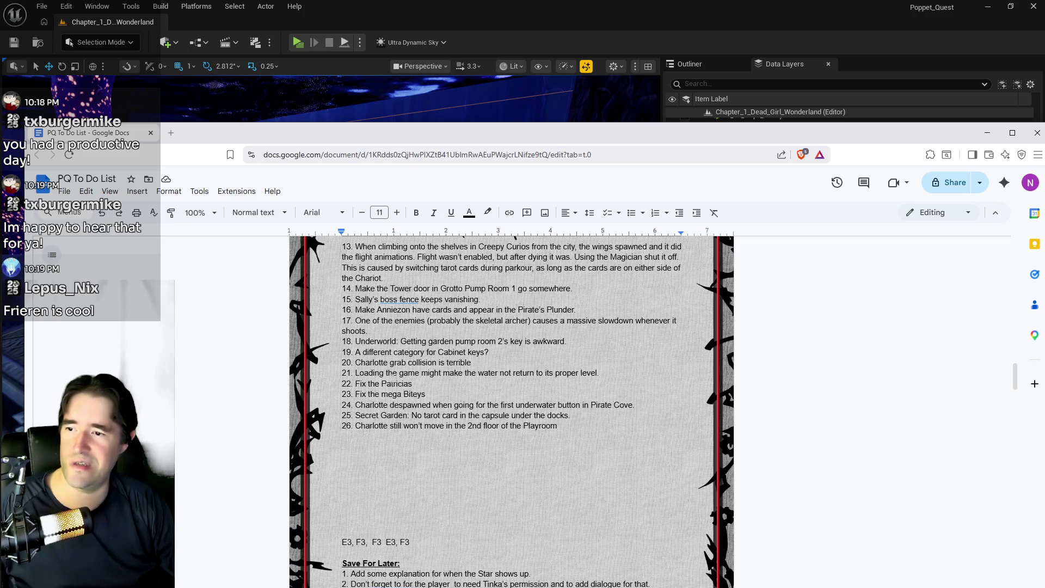
{"action": "mouse_move", "coordinate": [511, 135]}
{"action": "left_mouse_down"}
{"action": "mouse_move", "coordinate": [1044, 81]}
{"action": "mouse_move", "coordinate": [1044, 109]}
{"action": "left_mouse_up"}
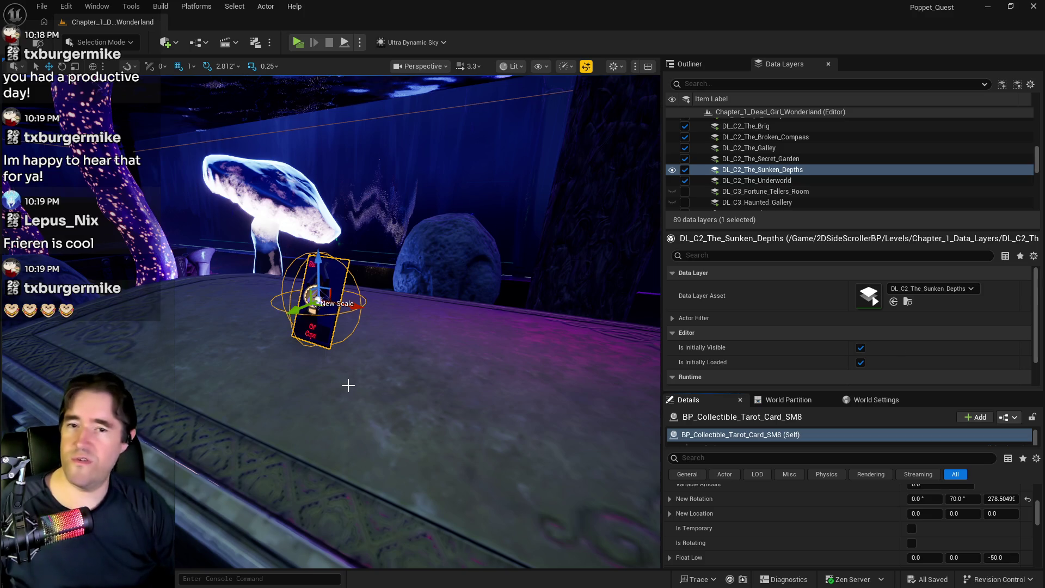
Add the selected tarot card to the DL_C2_Hidden_Grotto data layer.
{"action": "left_click_drag", "start_coordinate": [413, 337], "coordinate": [413, 256]}
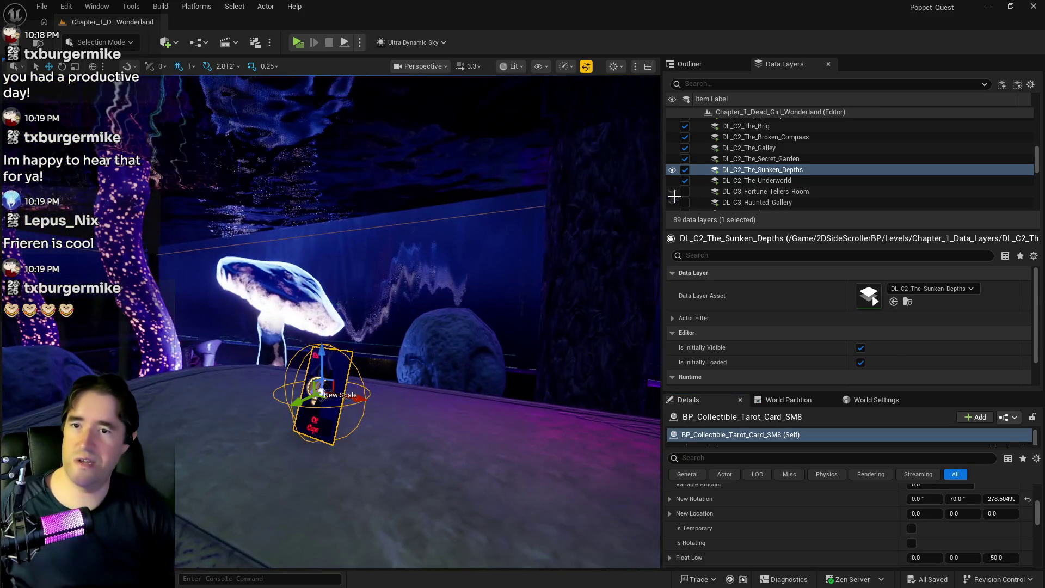
{"action": "scroll", "coordinate": [782, 172], "scroll_direction": "up", "scroll_amount": 10}
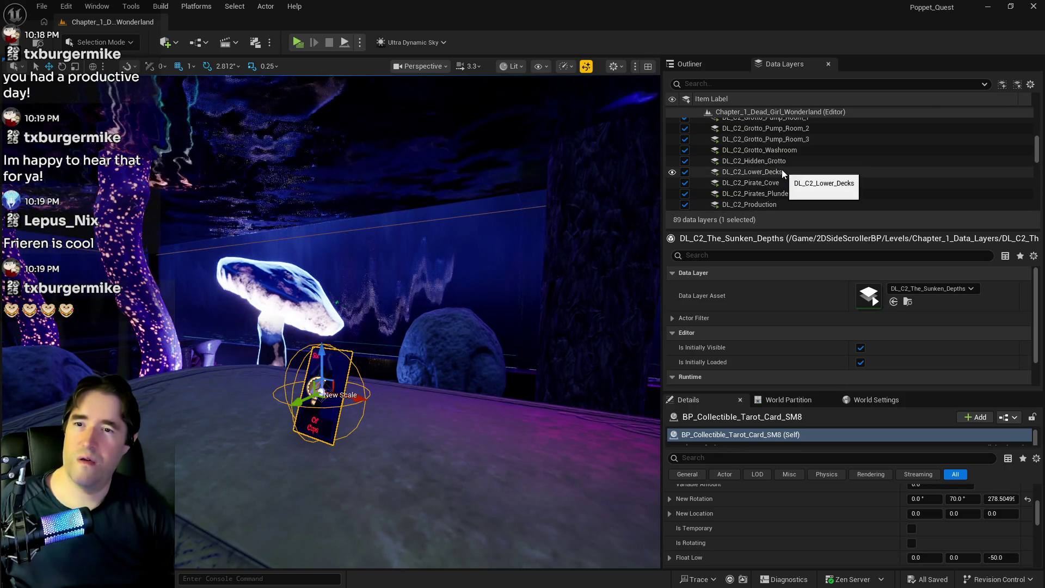
{"action": "right_click", "coordinate": [763, 179]}
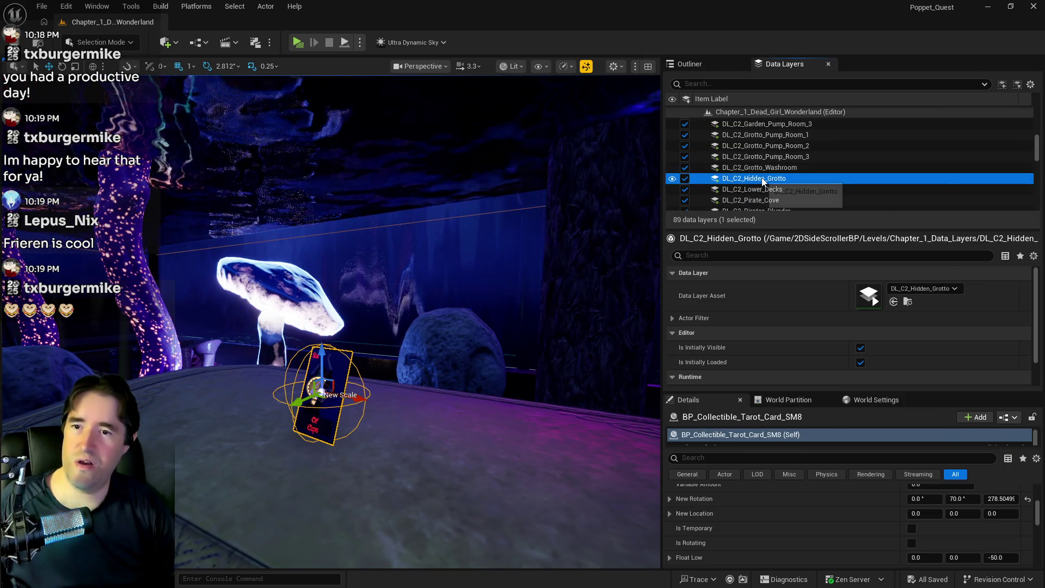
{"action": "left_click", "coordinate": [801, 276]}
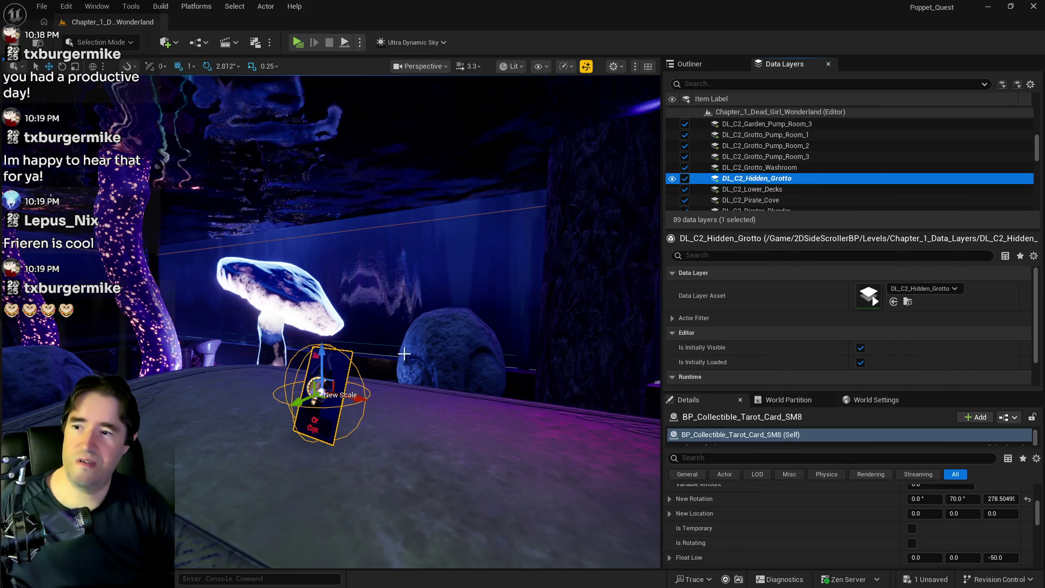
Fly through the grotto, select a door, and view the blue corridor and room signs.
{"action": "left_click_drag", "start_coordinate": [417, 344], "coordinate": [300, 313]}
{"action": "left_click", "coordinate": [304, 315]}
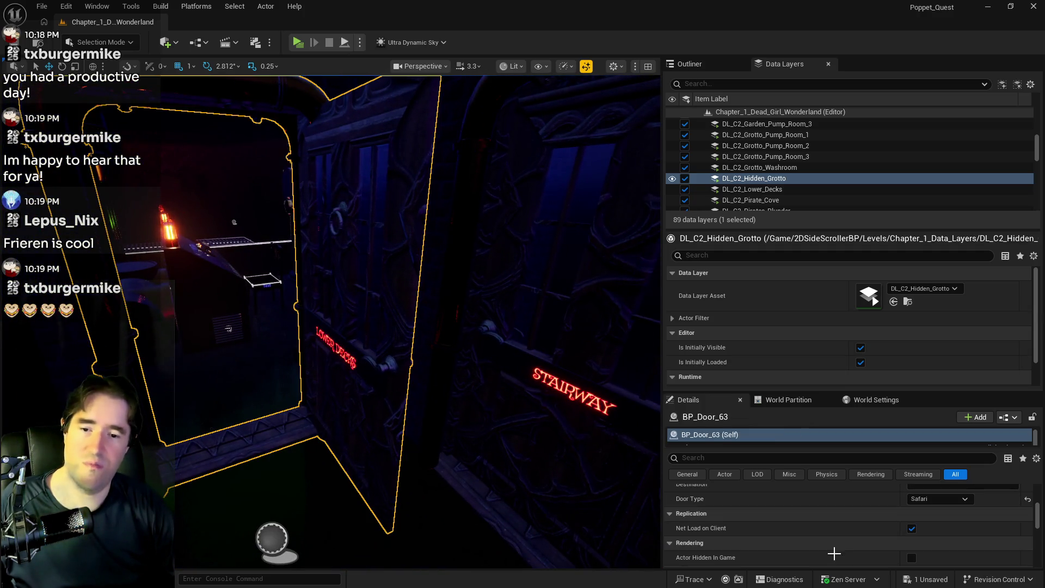
{"action": "left_click_drag", "start_coordinate": [334, 415], "coordinate": [313, 408]}
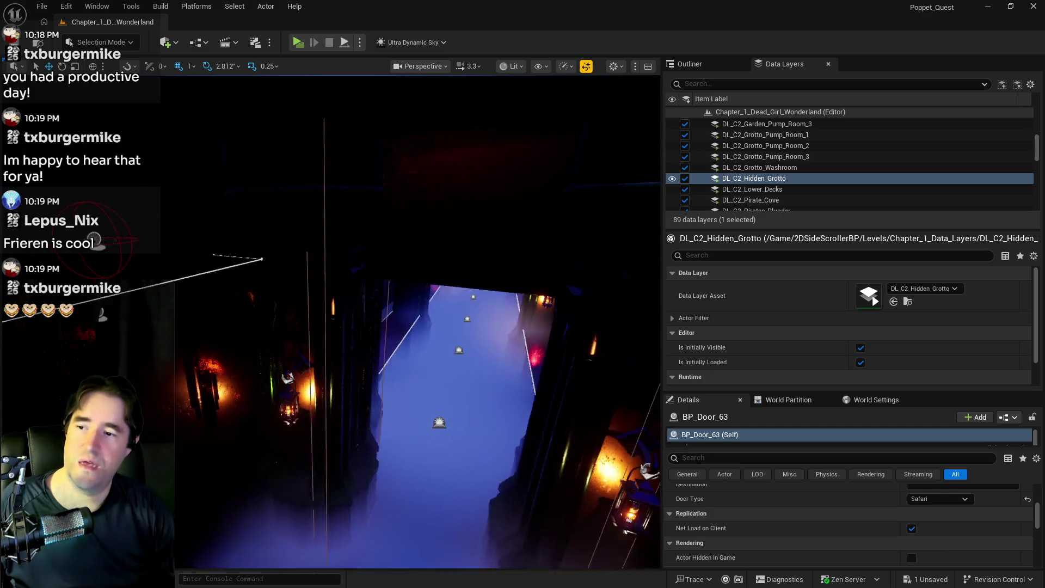
{"action": "left_click_drag", "start_coordinate": [313, 408], "coordinate": [310, 407]}
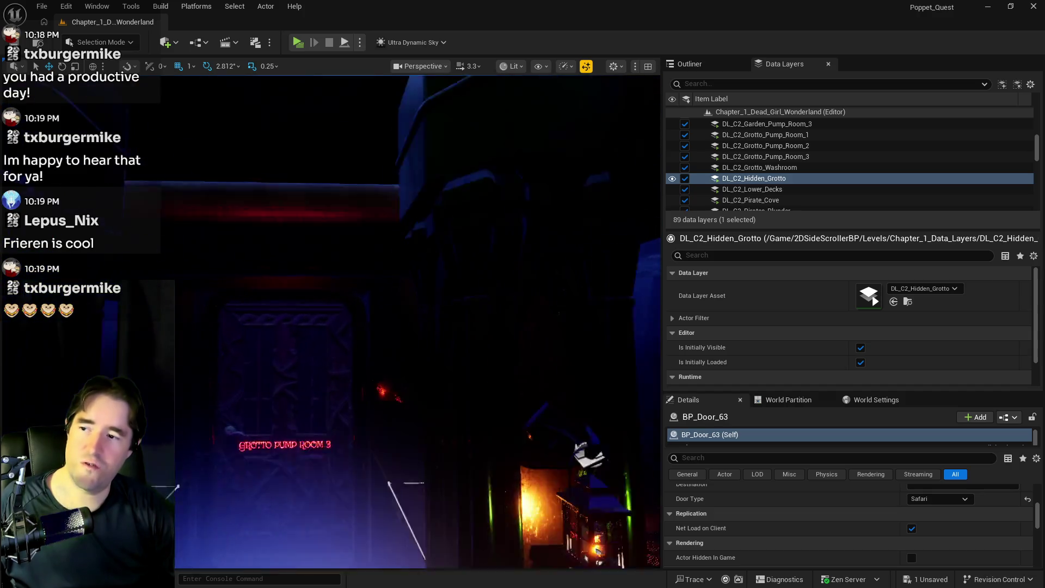
{"action": "mouse_move", "coordinate": [310, 407]}
{"action": "left_mouse_down"}
{"action": "mouse_move", "coordinate": [283, 394]}
{"action": "mouse_move", "coordinate": [207, 450]}
{"action": "left_mouse_up"}
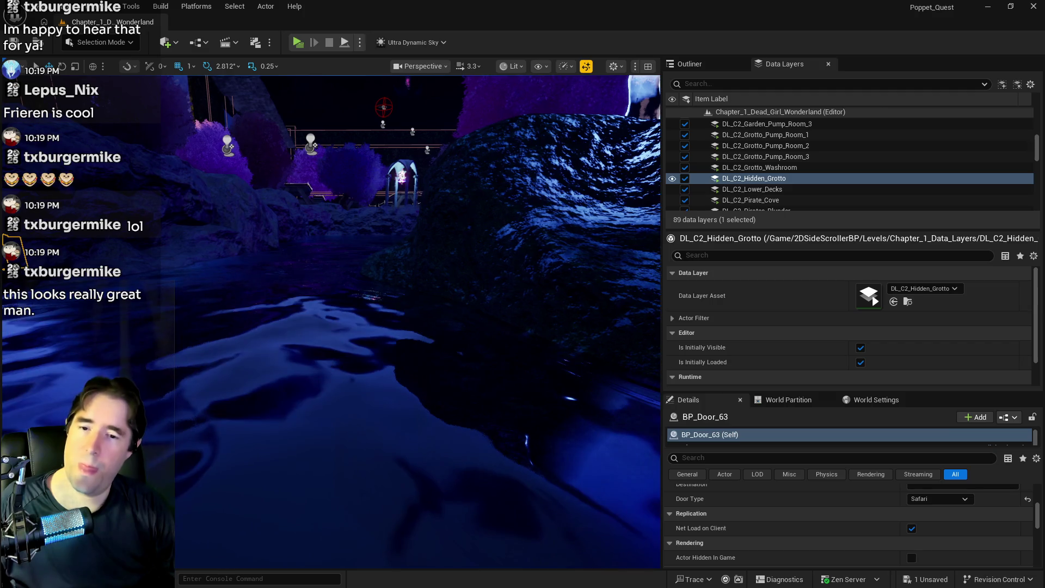
Paste array element 1's location onto The Secret Garden Pool, lowering it to Z 5979.
{"action": "left_click", "coordinate": [208, 450]}
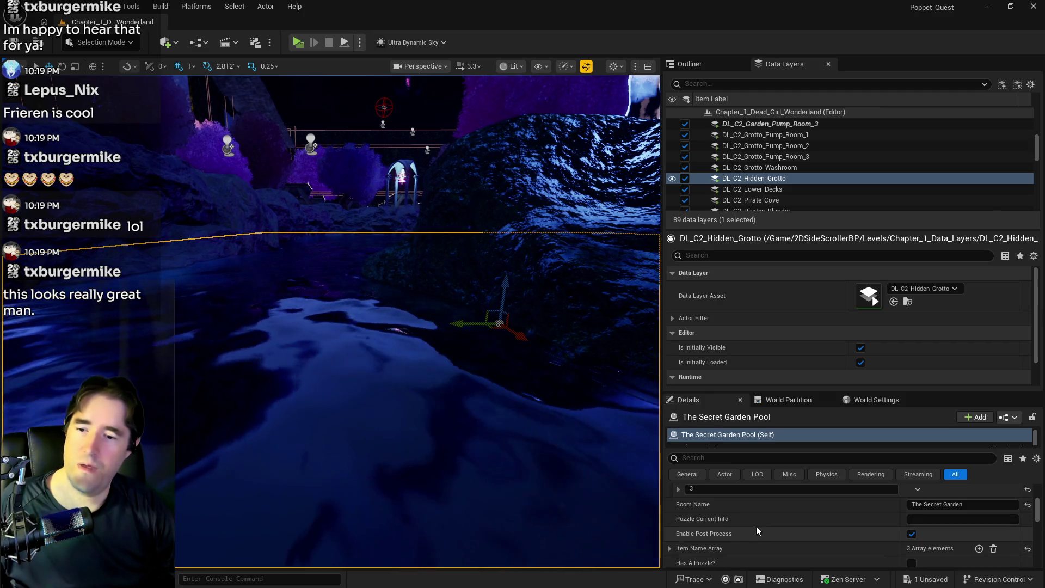
{"action": "scroll", "coordinate": [681, 488], "scroll_direction": "up", "scroll_amount": 2}
{"action": "left_click", "coordinate": [678, 509]}
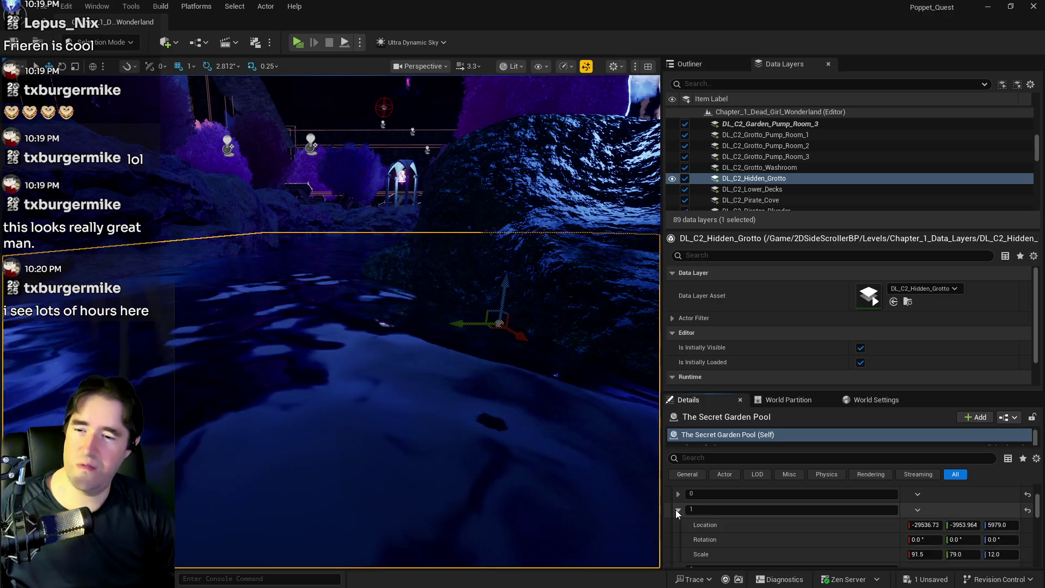
{"action": "right_click", "coordinate": [752, 520]}
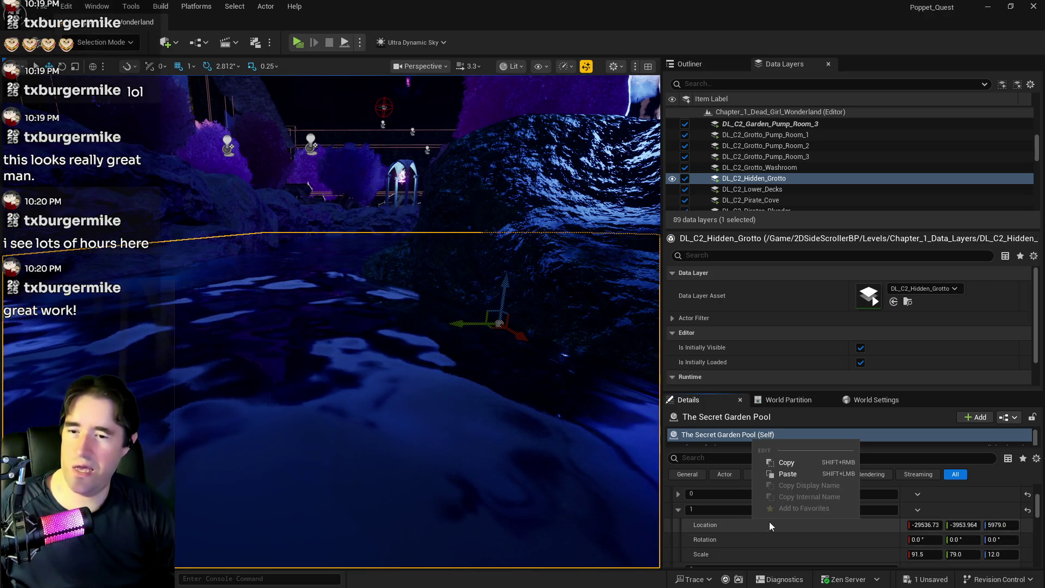
{"action": "left_click", "coordinate": [783, 473]}
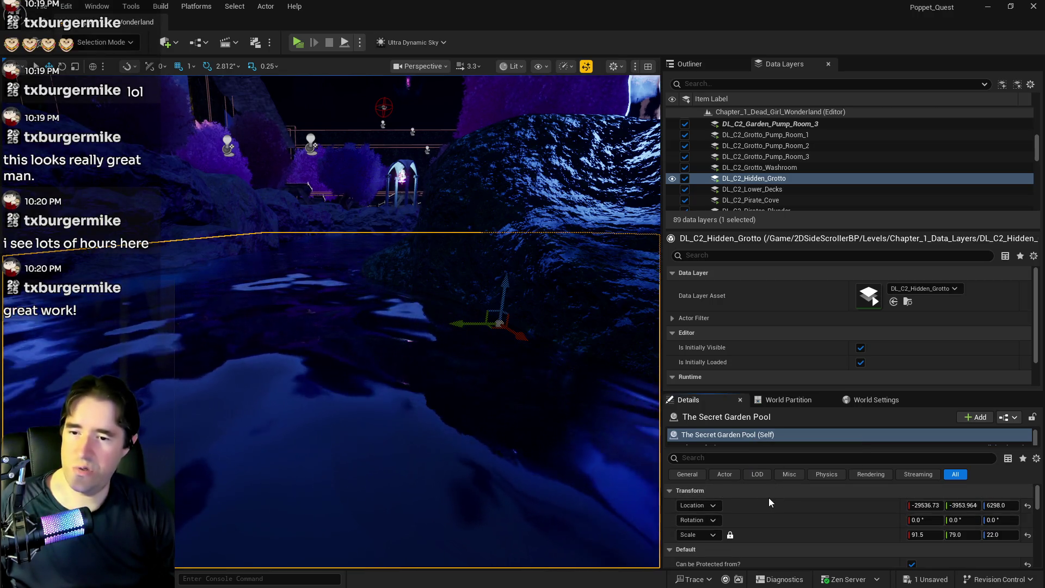
{"action": "right_click", "coordinate": [770, 503]}
{"action": "left_click", "coordinate": [792, 538]}
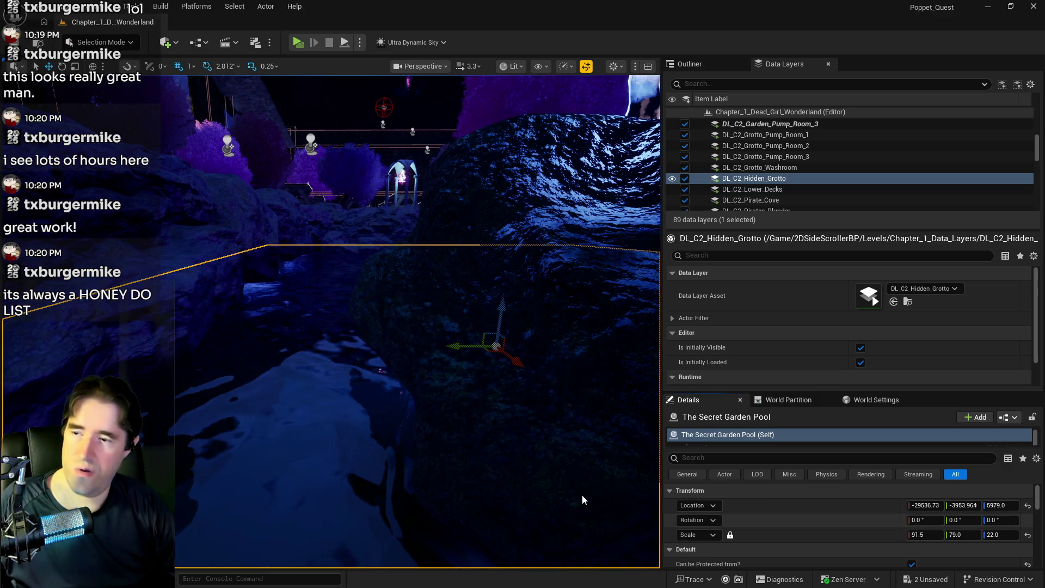
{"action": "scroll", "coordinate": [826, 525], "scroll_direction": "down", "scroll_amount": 5}
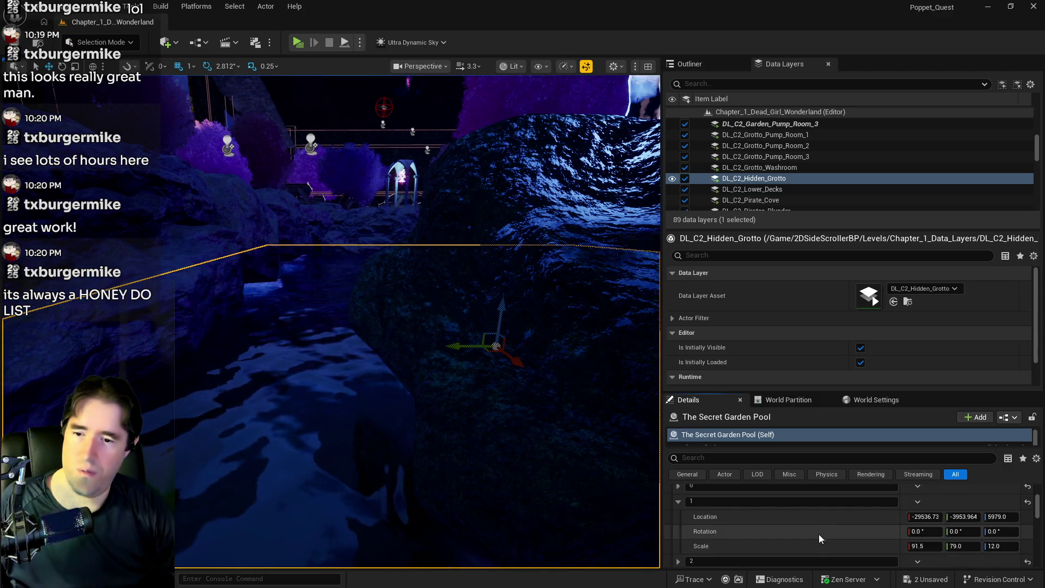
Copy the entry's scale and paste it onto the pool, setting height to 12.0.
{"action": "right_click", "coordinate": [815, 541]}
{"action": "left_click", "coordinate": [840, 489]}
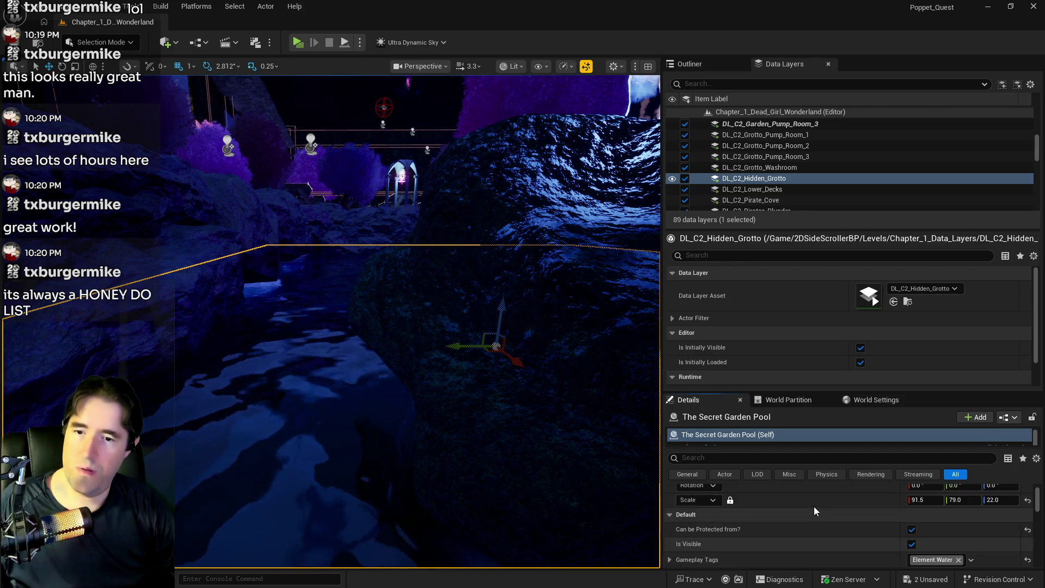
{"action": "scroll", "coordinate": [814, 511], "scroll_direction": "up", "scroll_amount": 1}
{"action": "right_click", "coordinate": [797, 530]}
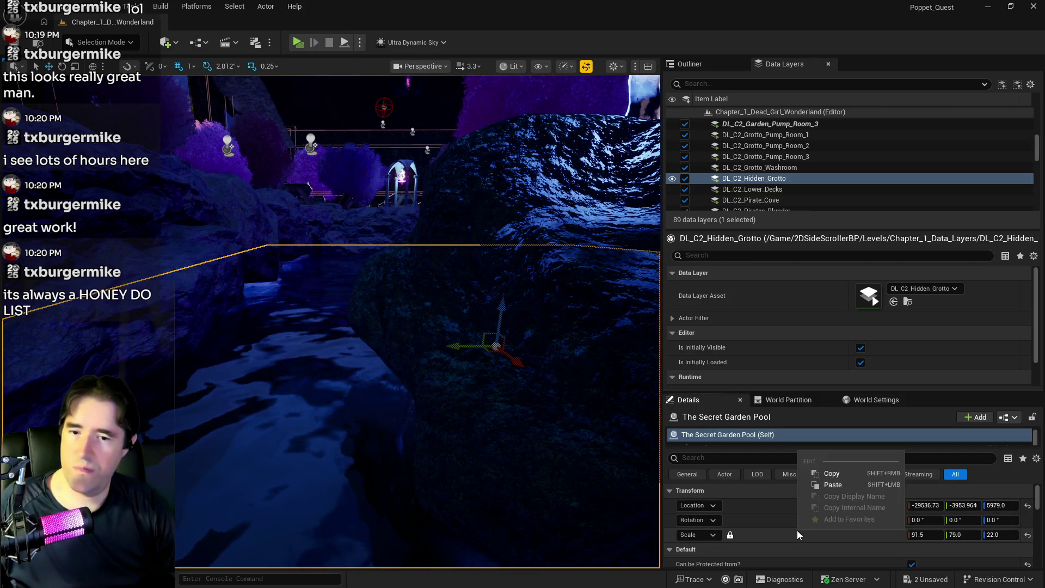
{"action": "left_click", "coordinate": [830, 484]}
Fly the view through the rock columns and back in close to the pool.
{"action": "key", "text": "w"}
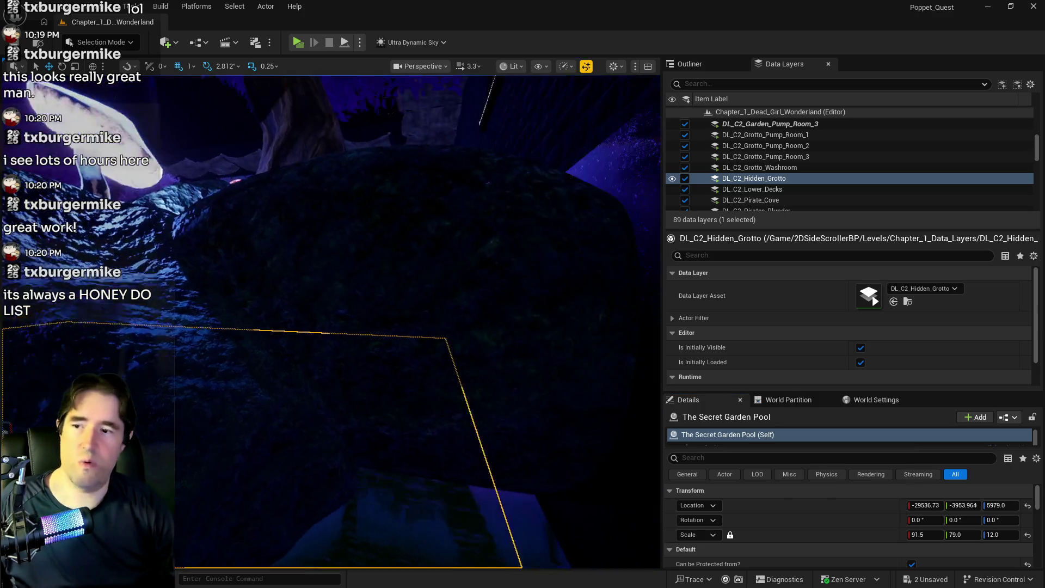
{"action": "key", "text": "f"}
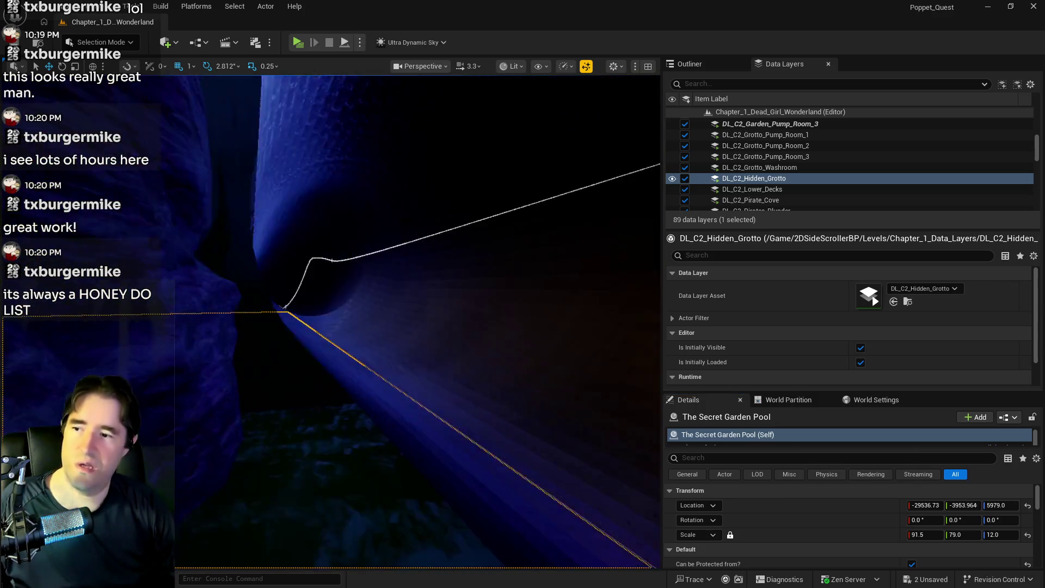
{"action": "key", "text": "w"}
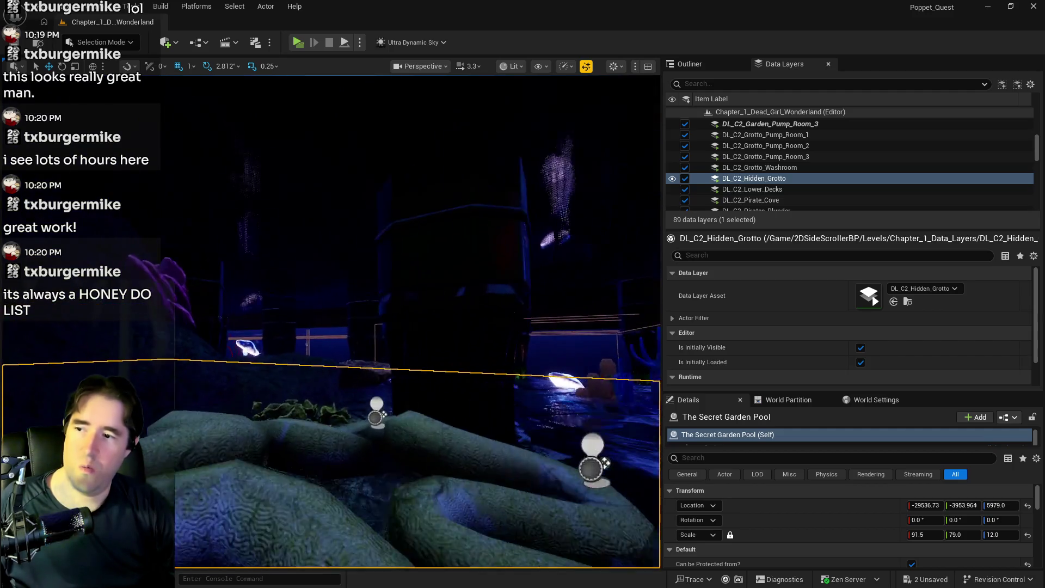
{"action": "scroll", "coordinate": [649, 150], "scroll_direction": "down", "scroll_amount": 5}
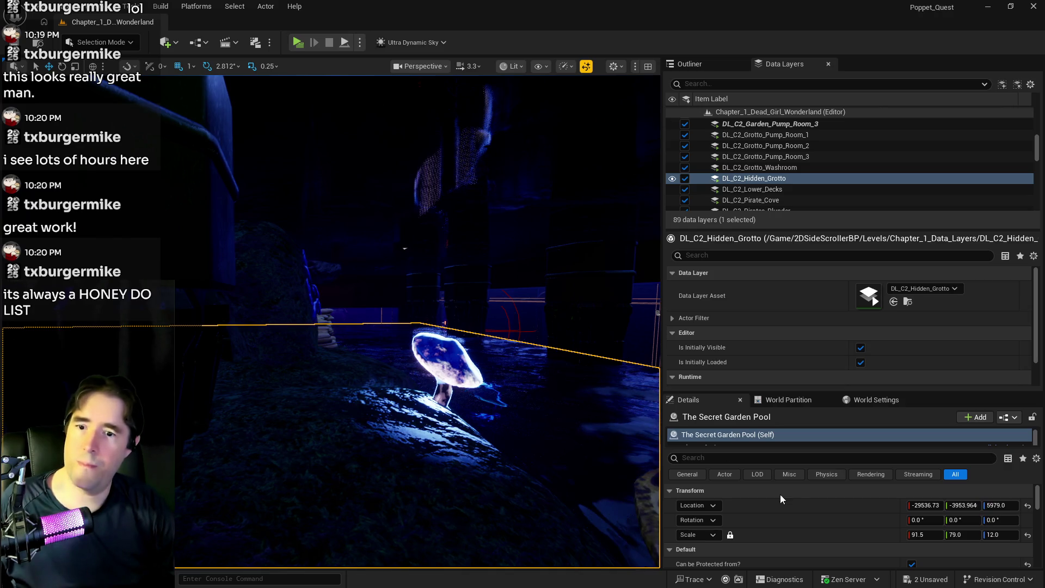
{"action": "scroll", "coordinate": [789, 503], "scroll_direction": "down", "scroll_amount": 5}
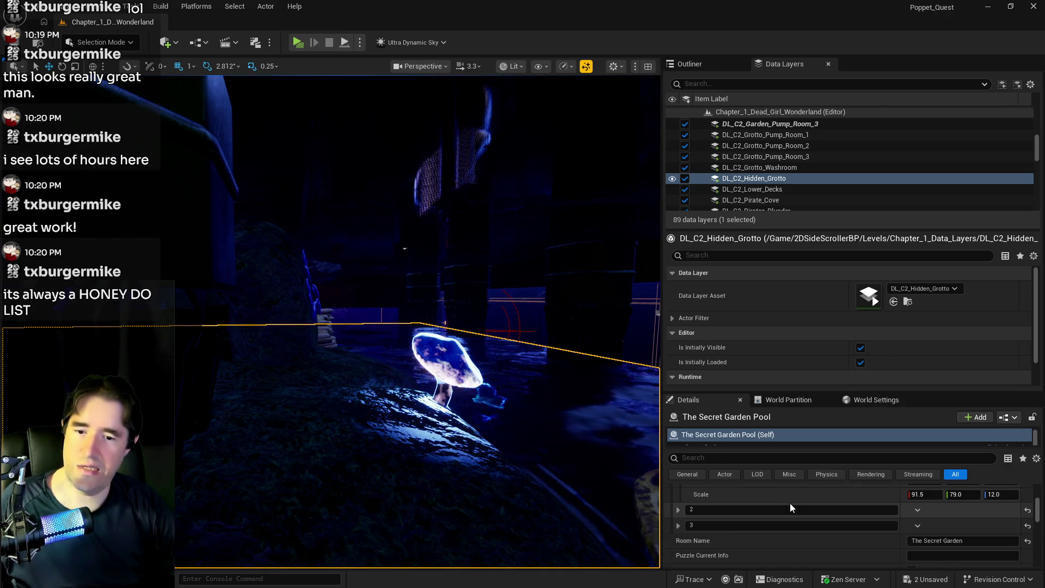
{"action": "scroll", "coordinate": [789, 503], "scroll_direction": "down", "scroll_amount": 2}
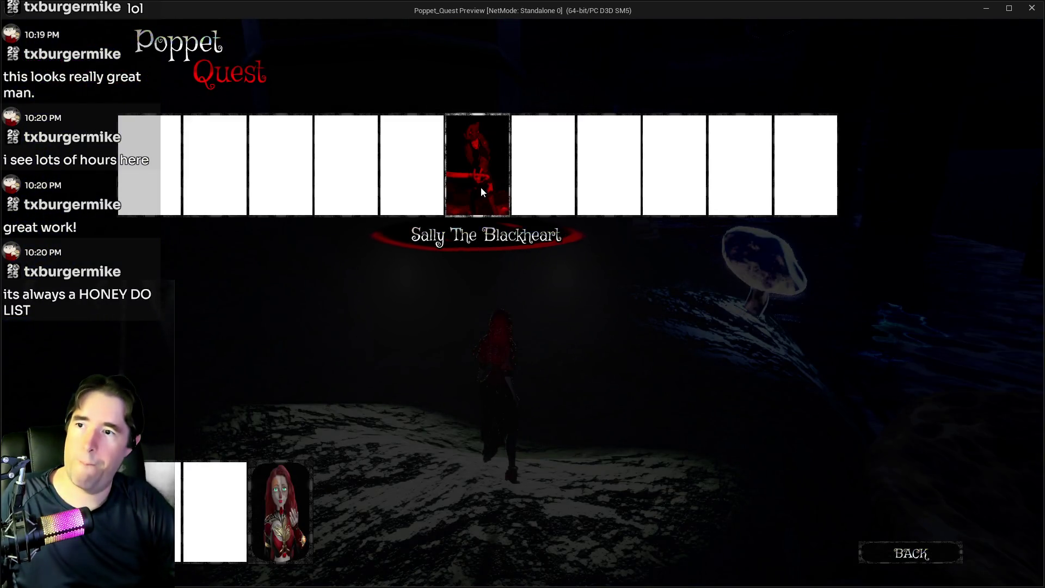
Pick a tarot card and walk the character through the grotto past the glowing mushroom.
{"action": "left_click", "coordinate": [481, 187]}
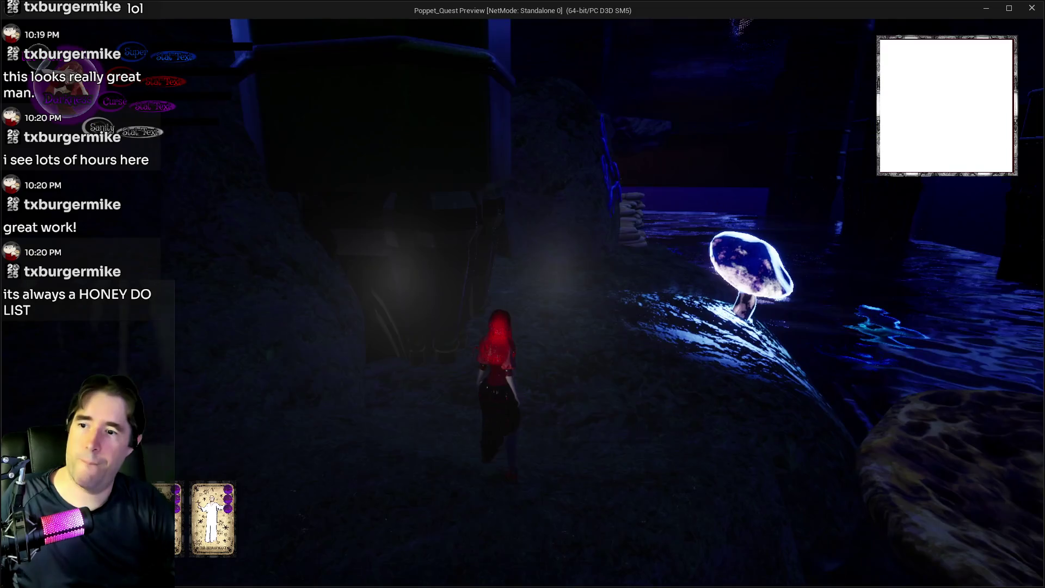
{"action": "key", "text": "w"}
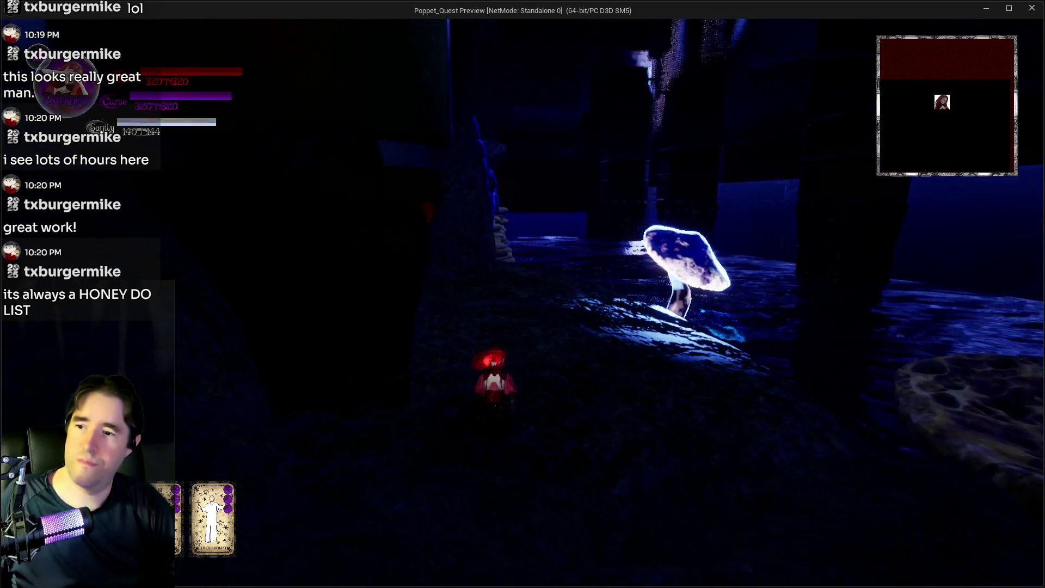
{"action": "key", "text": "s"}
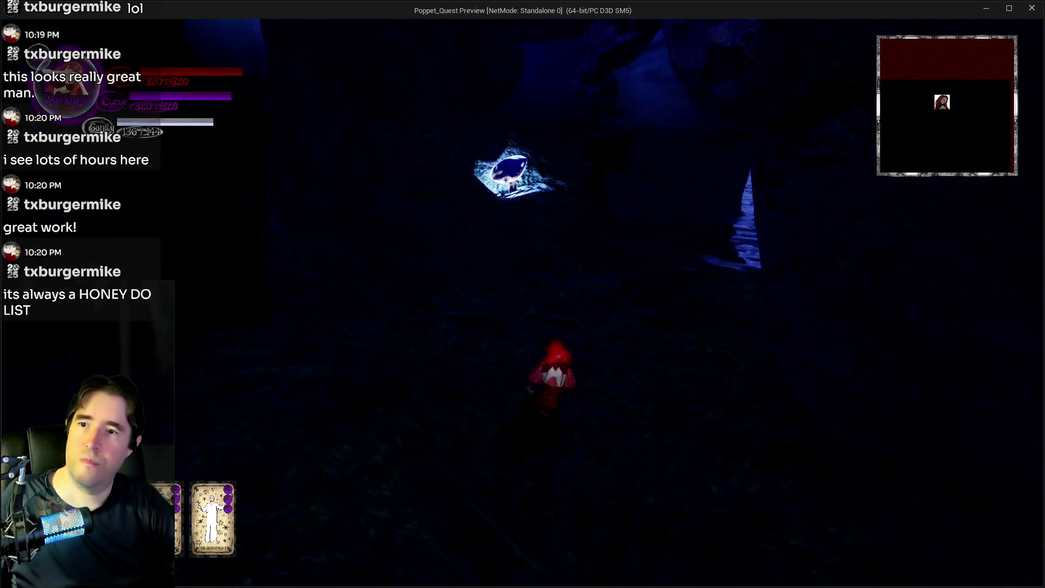
{"action": "key", "text": "w"}
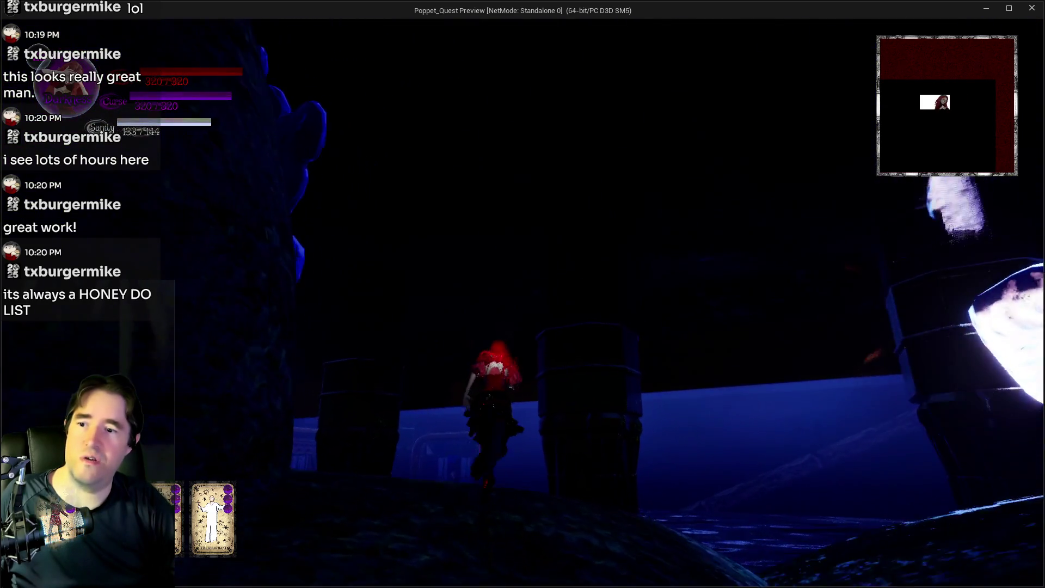
{"action": "key", "text": "w"}
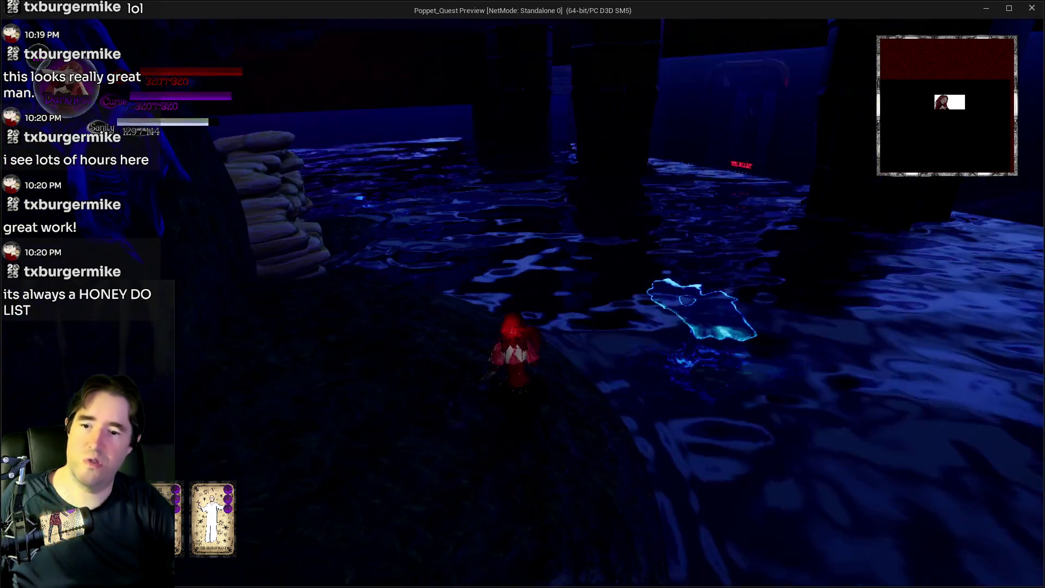
{"action": "key", "text": "w"}
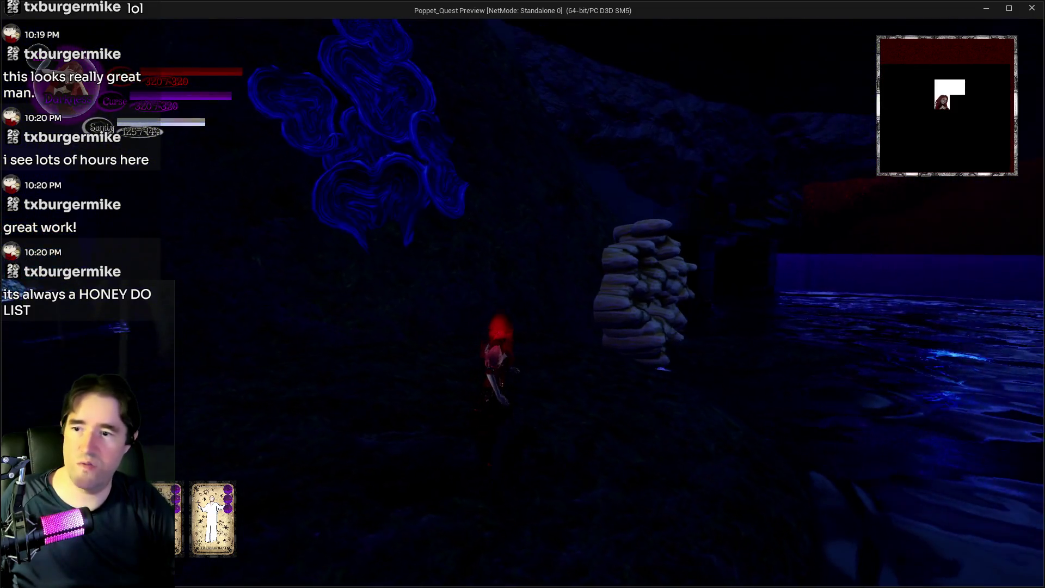
{"action": "key", "text": "w"}
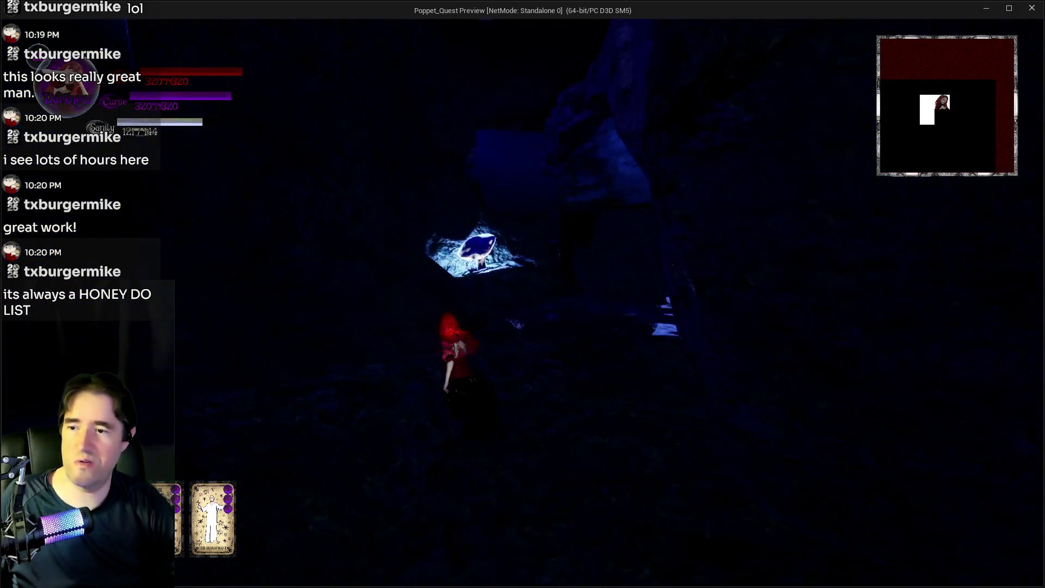
{"action": "key", "text": "w"}
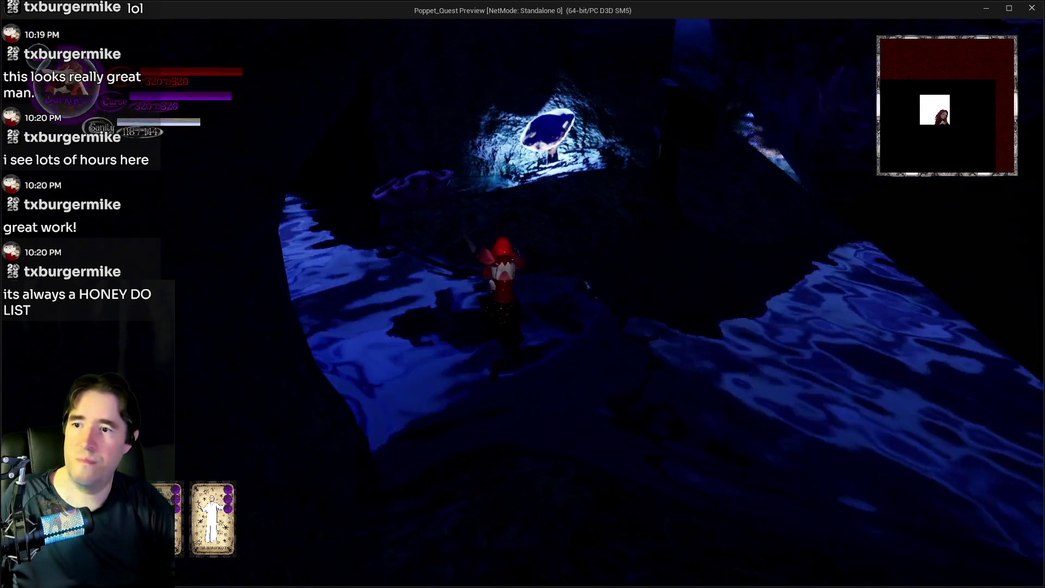
{"action": "key", "text": "w"}
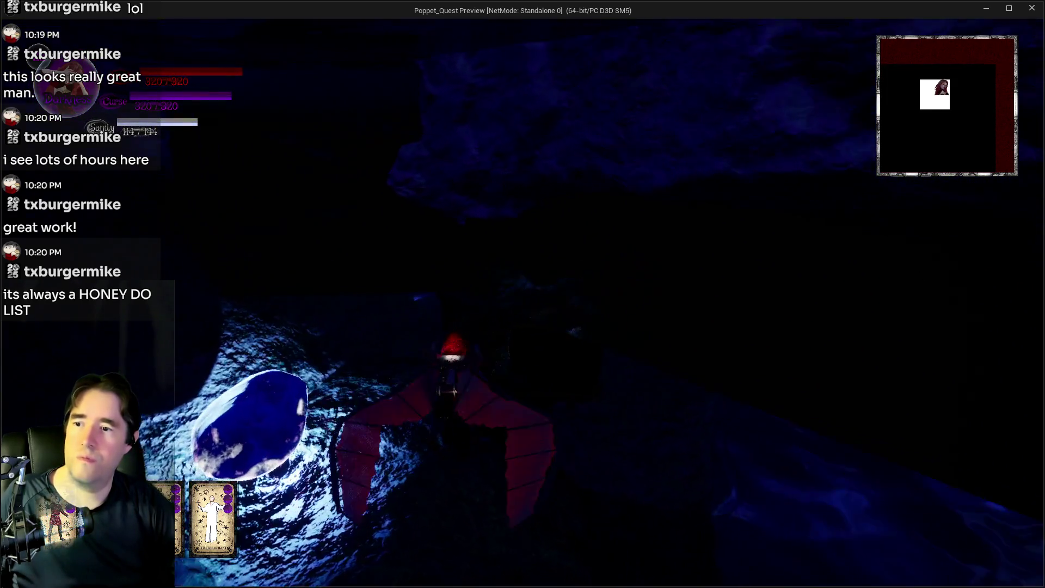
{"action": "key", "text": "w"}
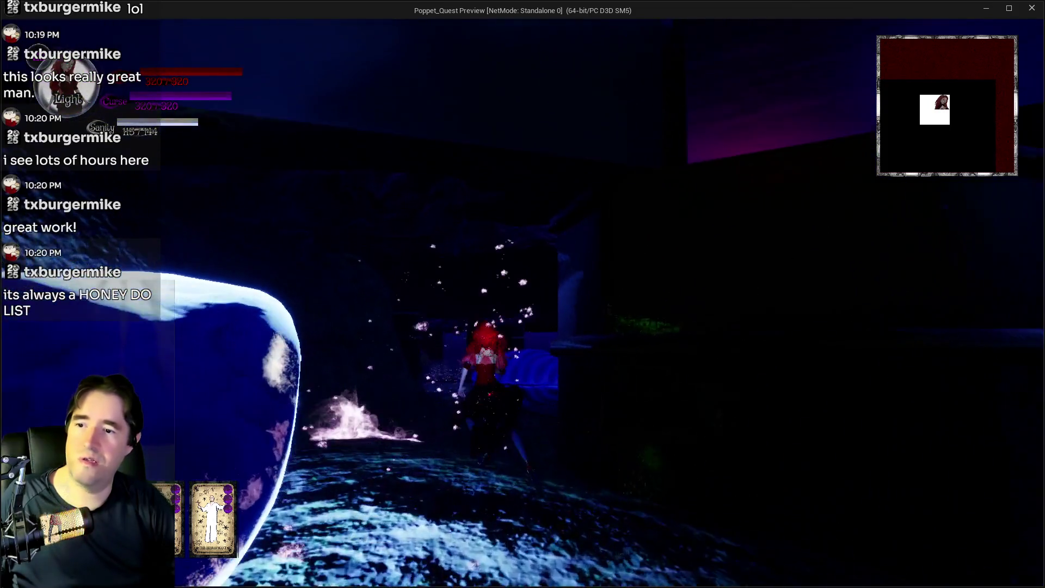
{"action": "key", "text": "w"}
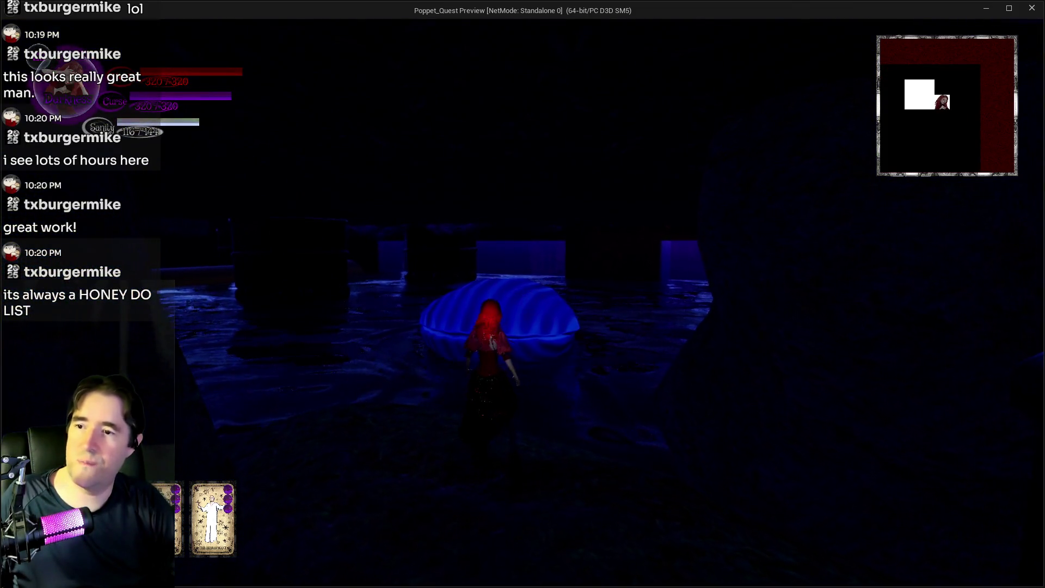
Walk into the blue clam shell, then leave the preview.
{"action": "key", "text": "s"}
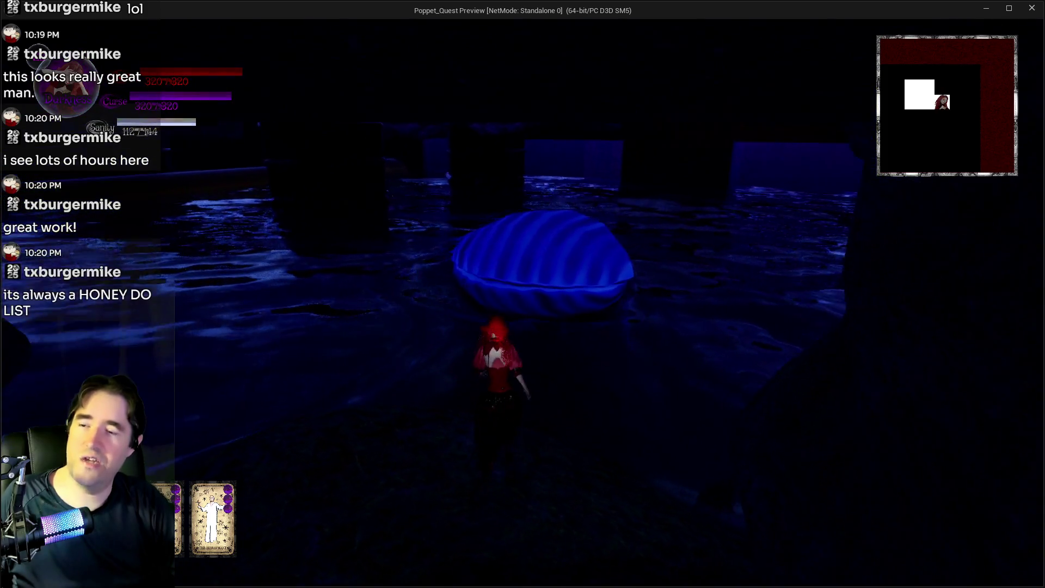
{"action": "key", "text": "w"}
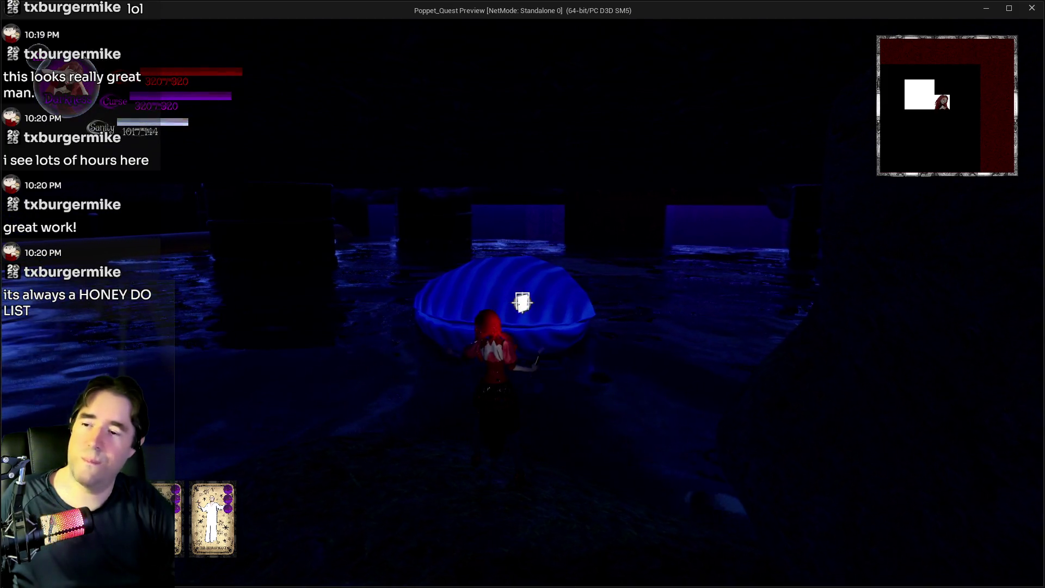
{"action": "key", "text": "w"}
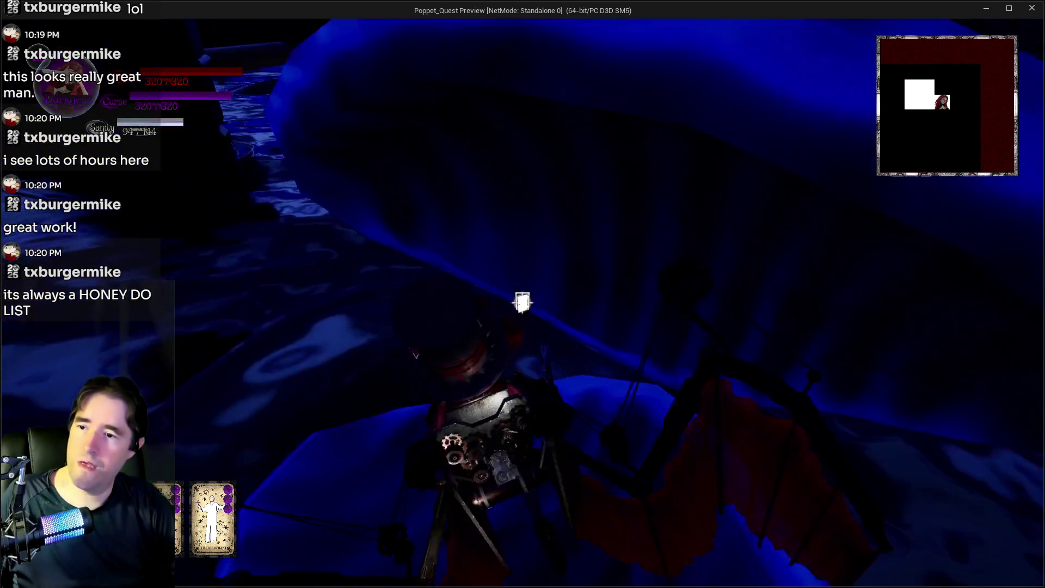
{"action": "key", "text": "e"}
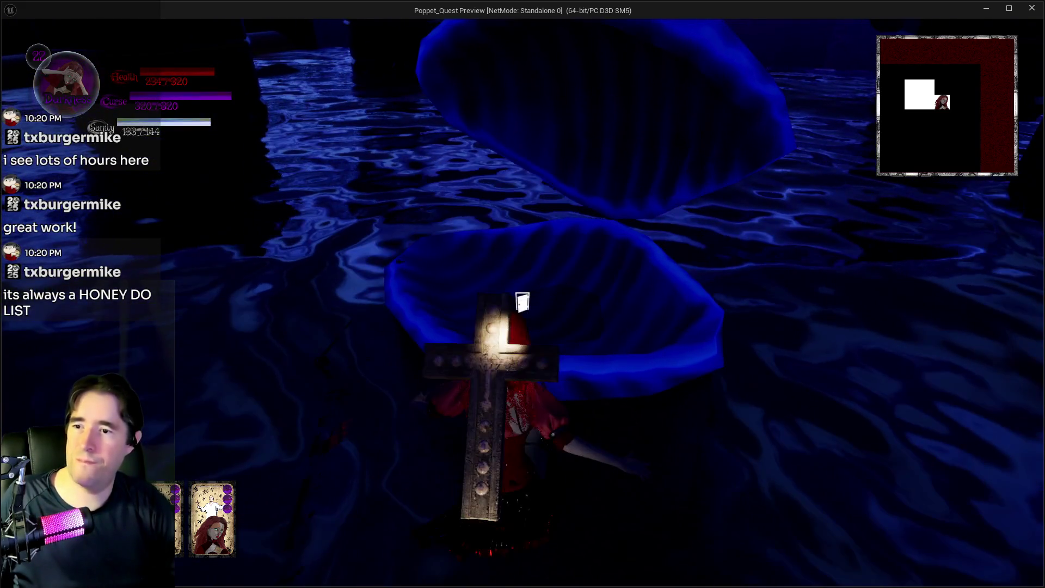
{"action": "key", "text": "alt+Tab"}
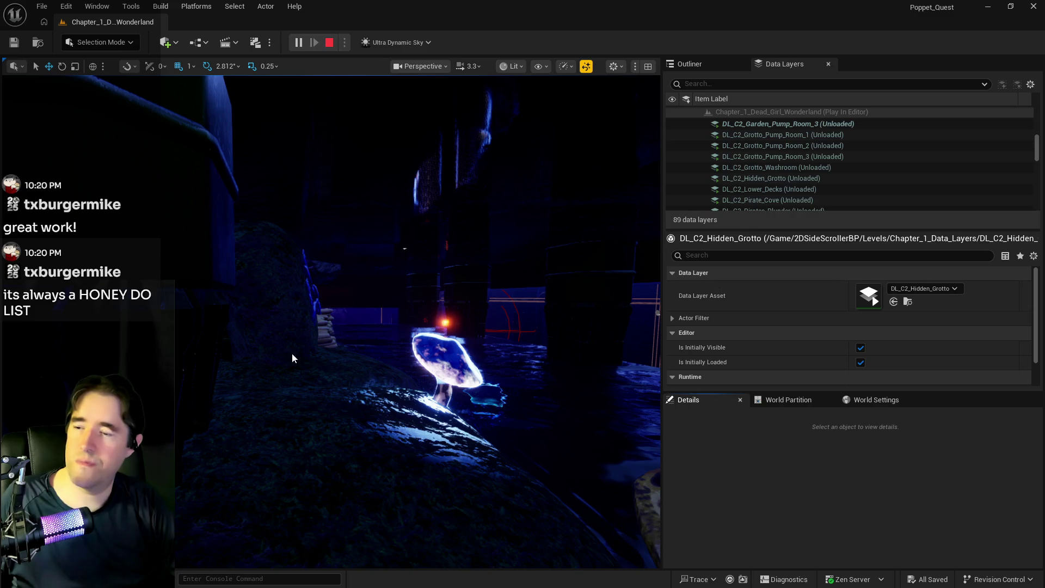
Stop the preview, select The Secret Garden Pool, and fly around the pool and garden.
{"action": "key", "text": "Escape"}
{"action": "left_click", "coordinate": [400, 392]}
{"action": "key", "text": "w"}
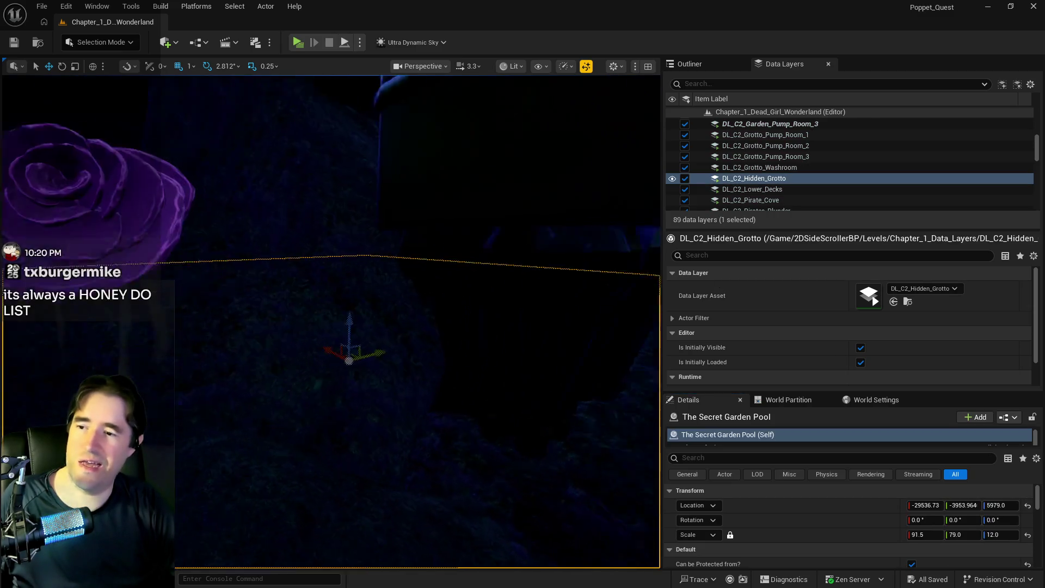
{"action": "key", "text": "s"}
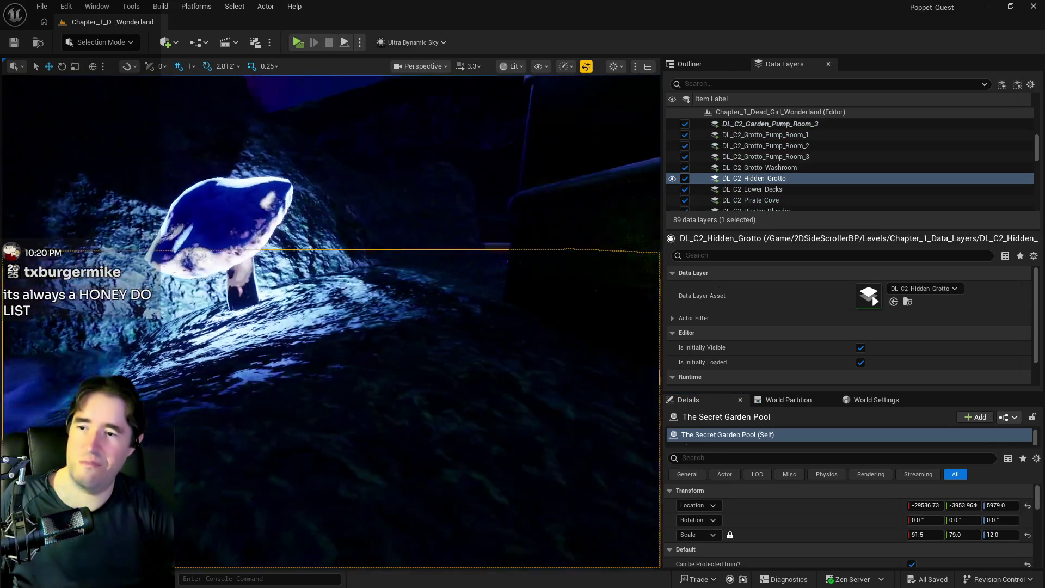
{"action": "key", "text": "w"}
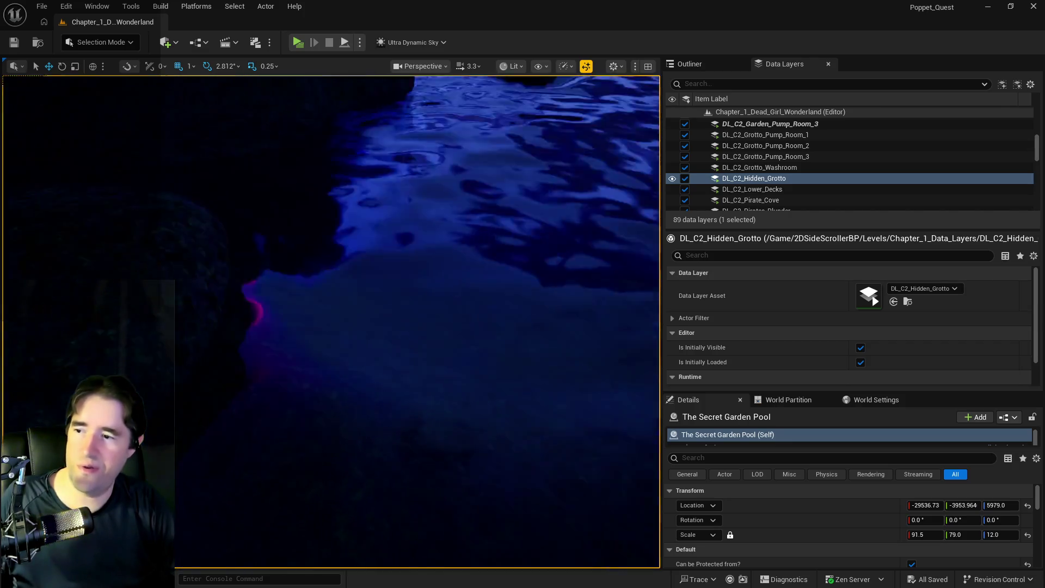
{"action": "key", "text": "s"}
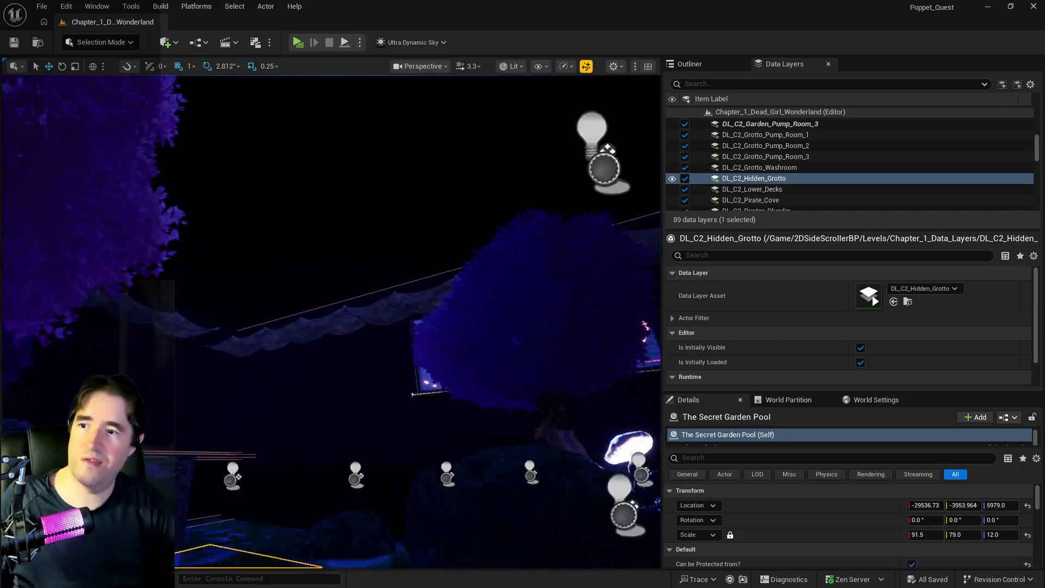
Fly beneath the pool's water through the cave and back, selecting the blue clam shell.
{"action": "key", "text": "w"}
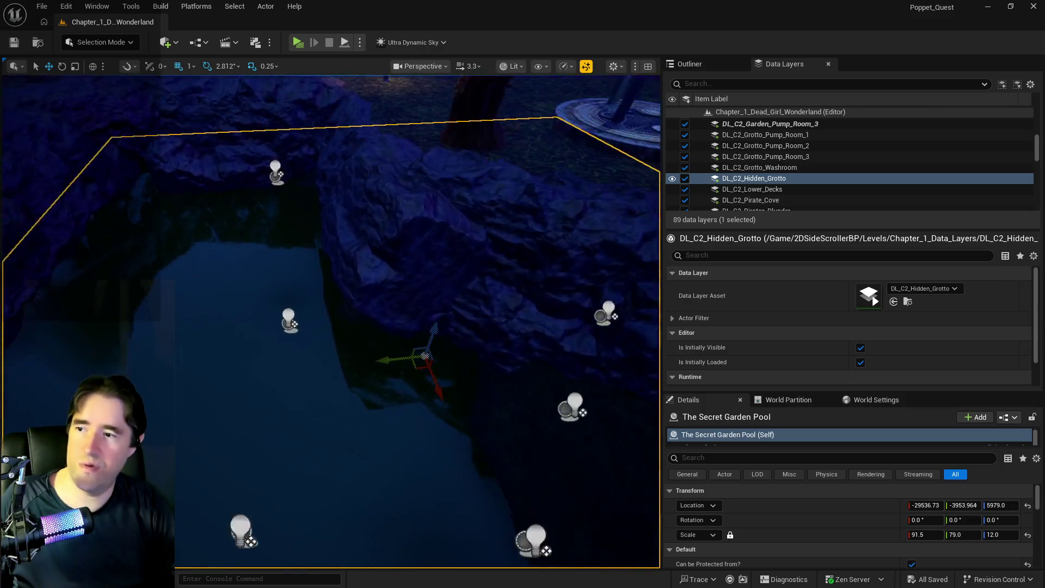
{"action": "key", "text": "w"}
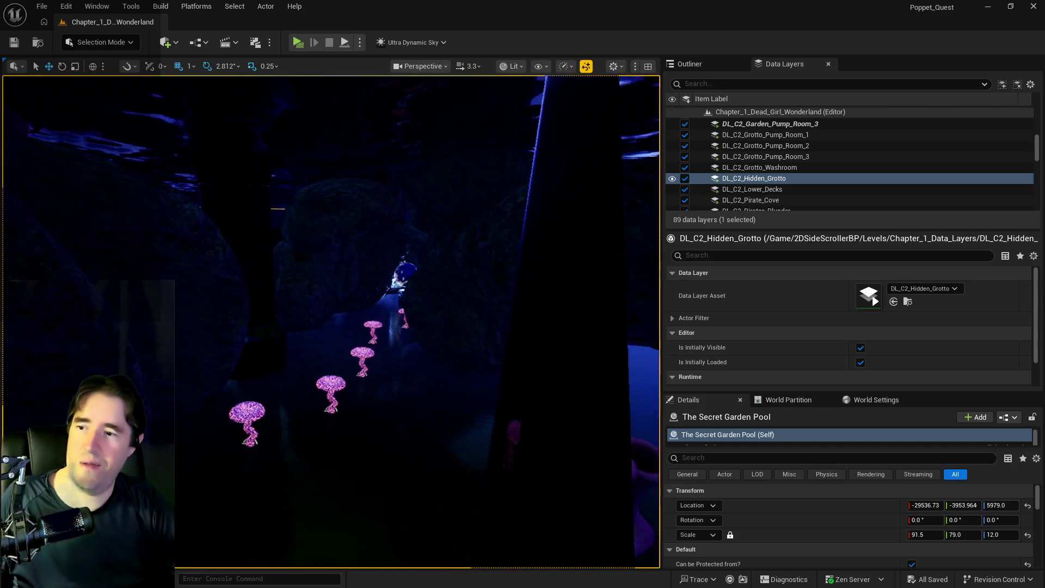
{"action": "key", "text": "s"}
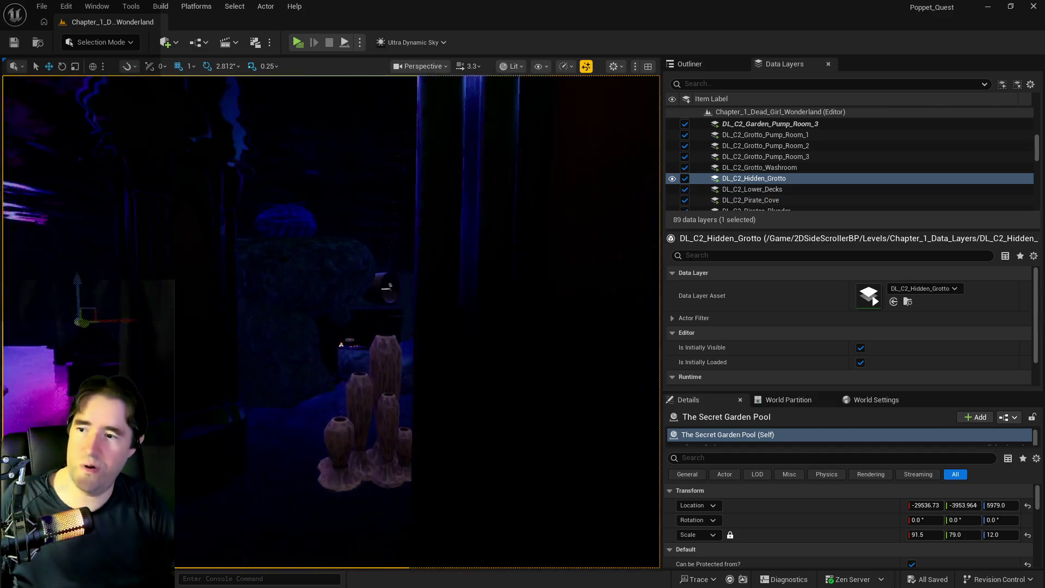
{"action": "key", "text": "w"}
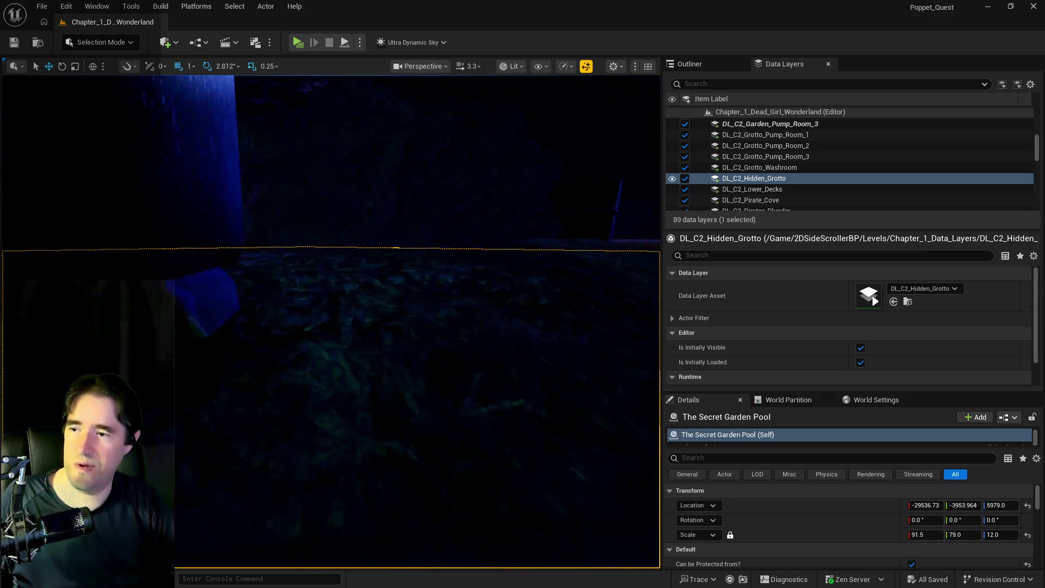
{"action": "key", "text": "w"}
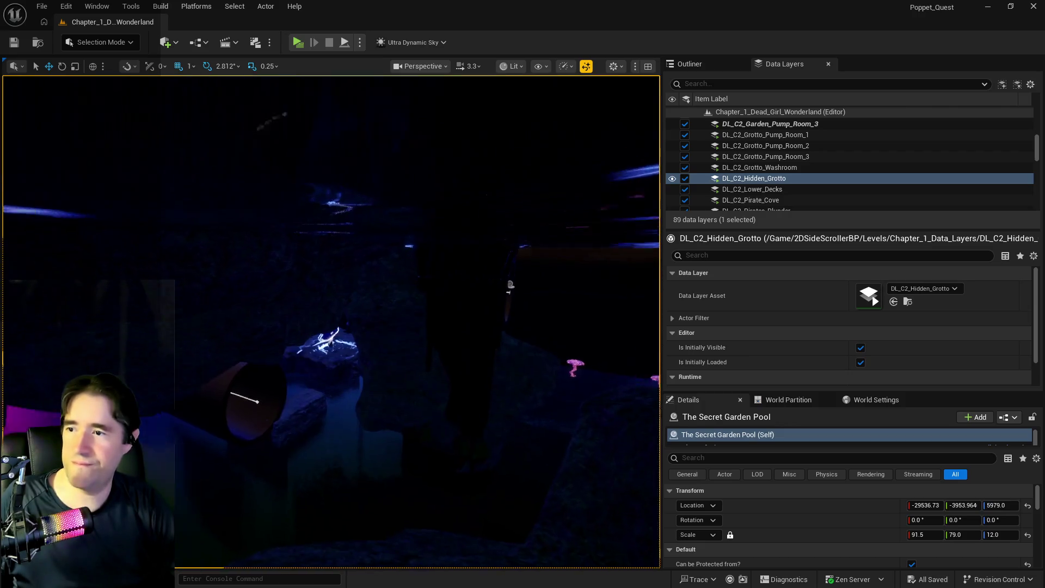
{"action": "key", "text": "w"}
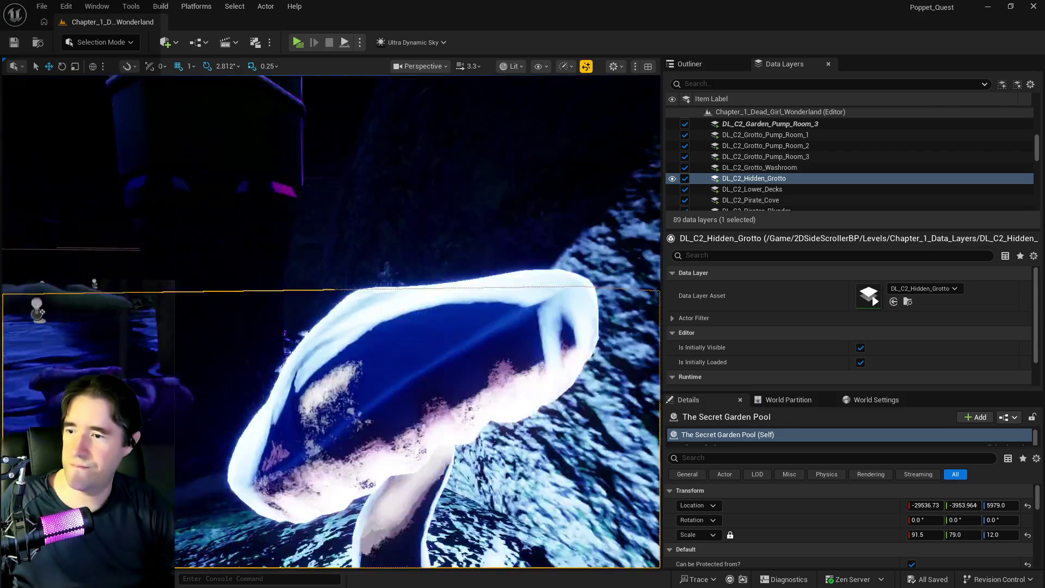
{"action": "key", "text": "w"}
{"action": "key", "text": "w"}
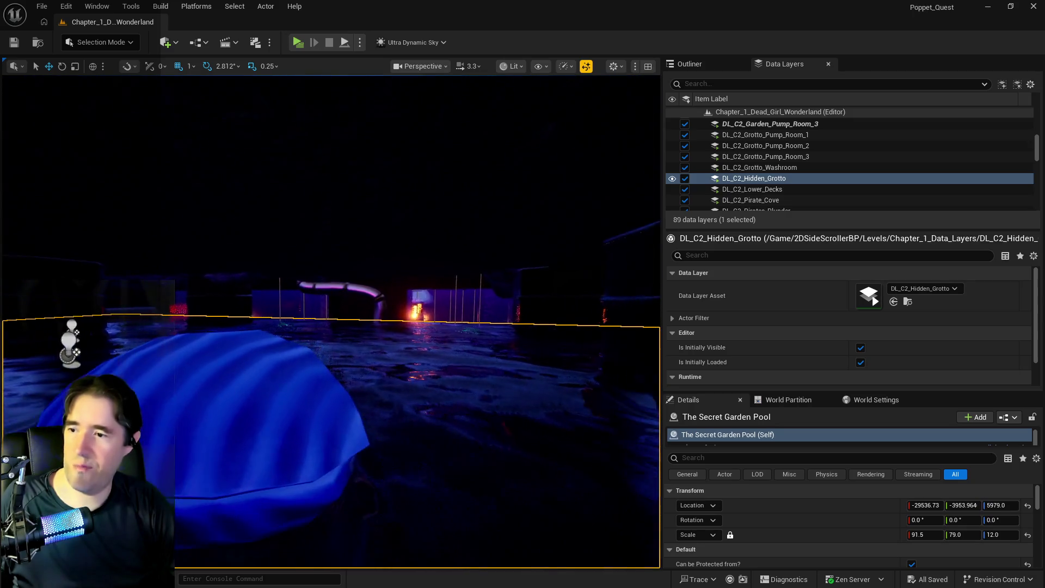
{"action": "left_click", "coordinate": [365, 456]}
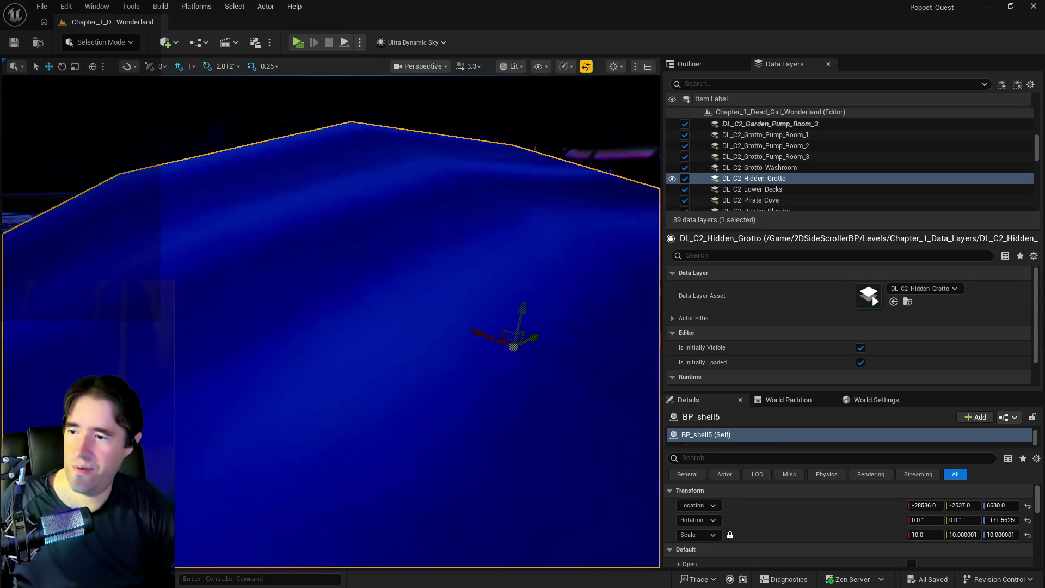
Select the clam shell with a second object, raise it slightly on Z, and save.
{"action": "left_click", "coordinate": [445, 420], "text": "ctrl"}
{"action": "key", "text": "f"}
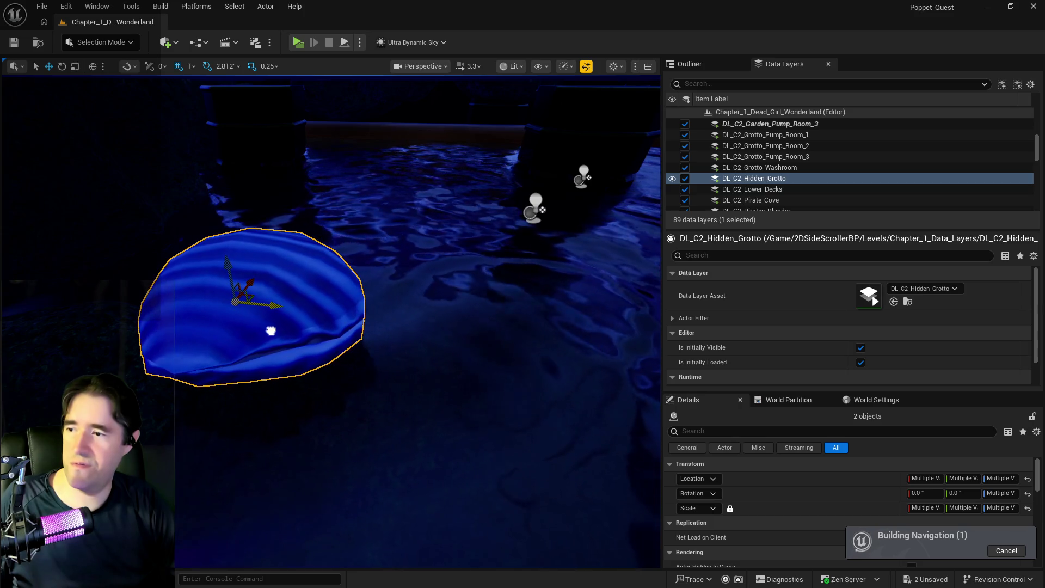
{"action": "scroll", "coordinate": [272, 327], "scroll_direction": "down", "scroll_amount": 5}
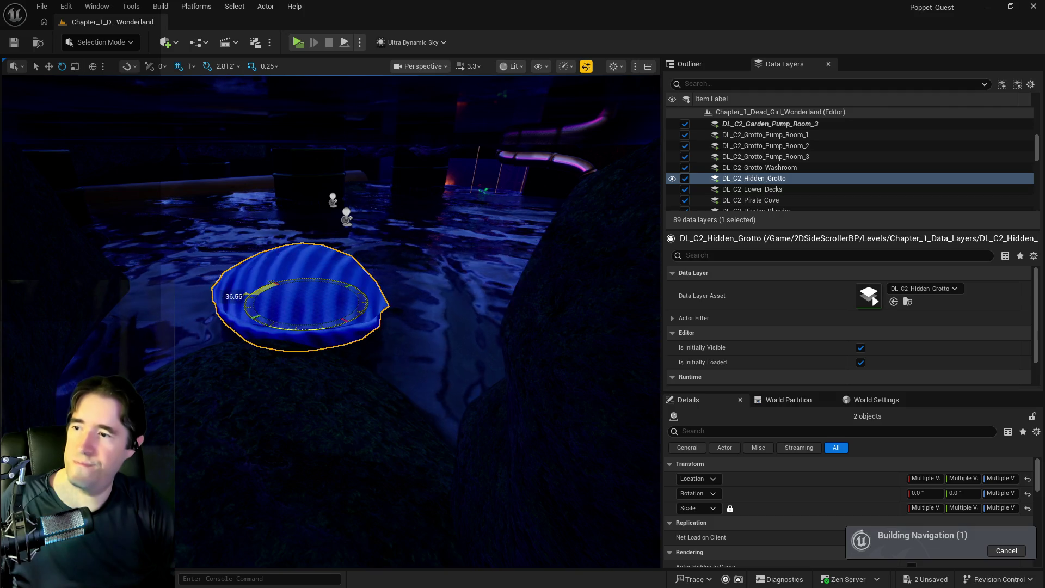
{"action": "left_click_drag", "start_coordinate": [288, 383], "coordinate": [349, 381]}
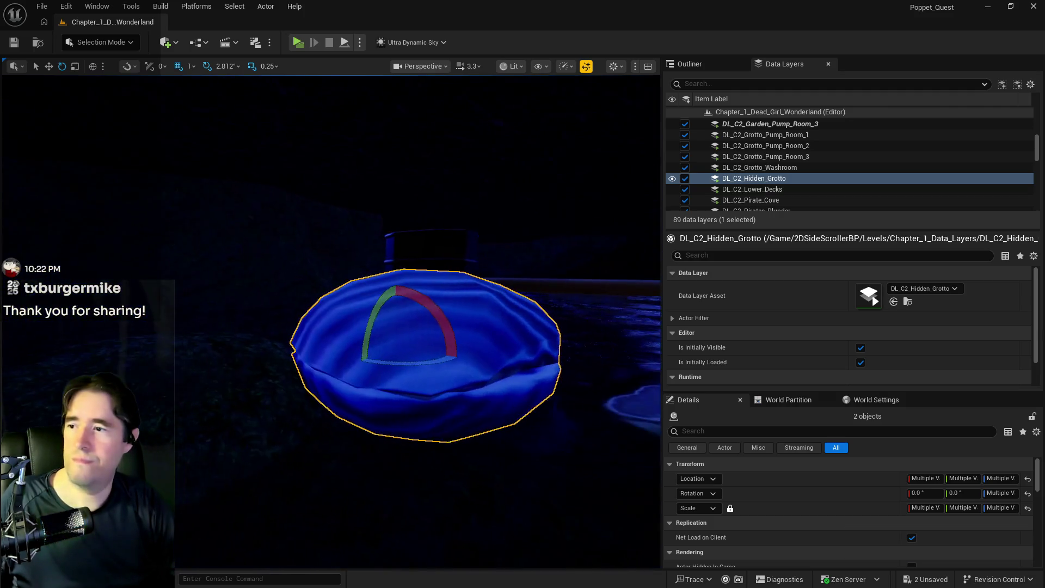
{"action": "left_click_drag", "start_coordinate": [396, 316], "coordinate": [396, 313]}
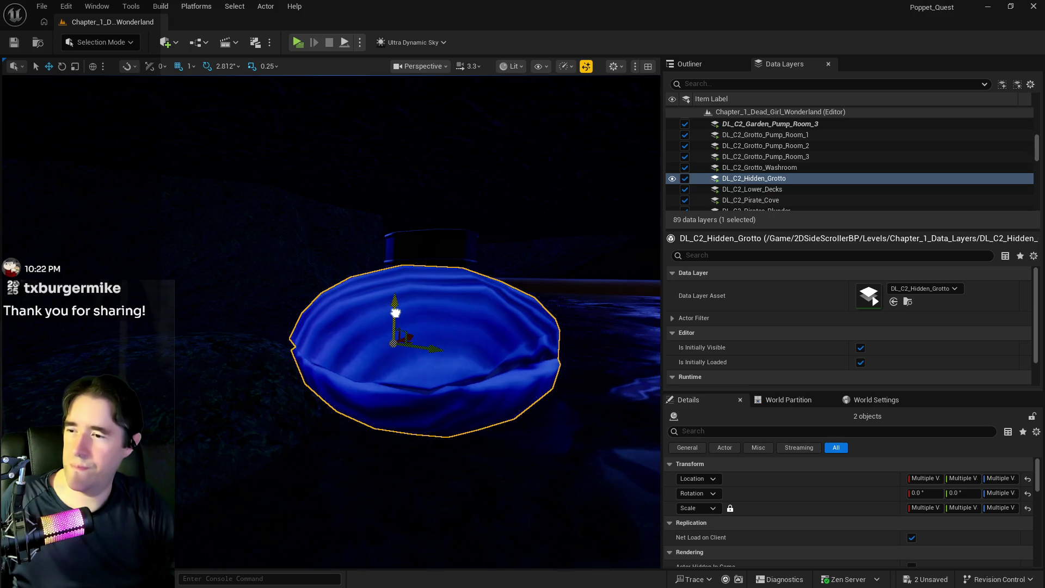
{"action": "scroll", "coordinate": [381, 326], "scroll_direction": "up", "scroll_amount": 10}
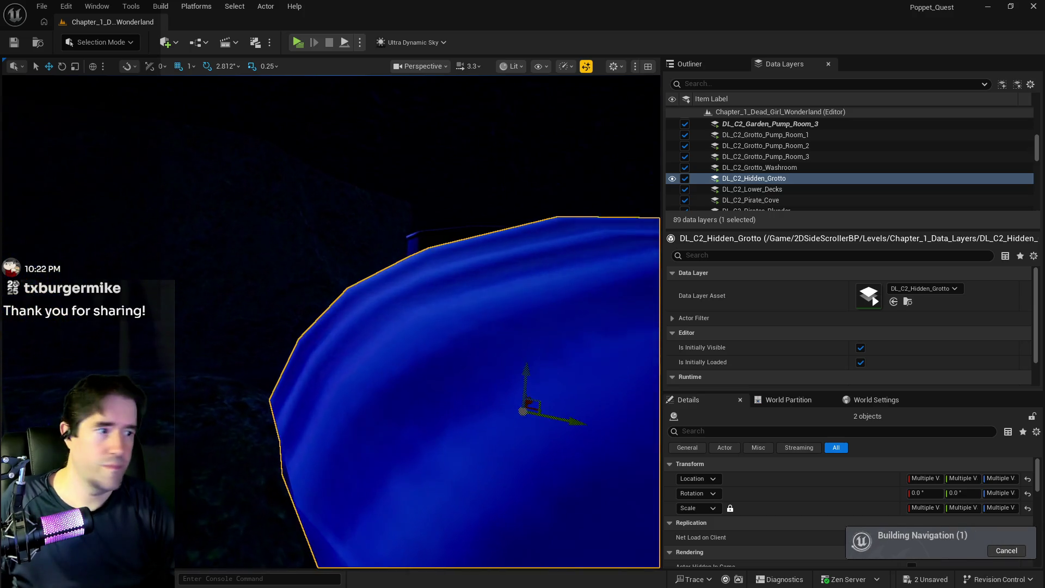
{"action": "key", "text": "f"}
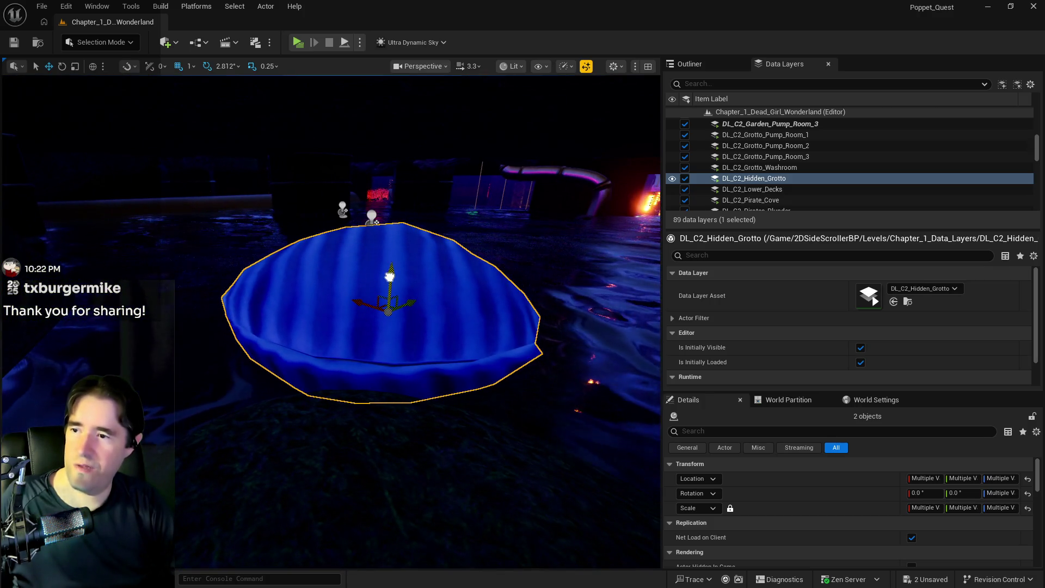
{"action": "left_click_drag", "start_coordinate": [390, 277], "coordinate": [391, 271]}
{"action": "key", "text": "ctrl+s"}
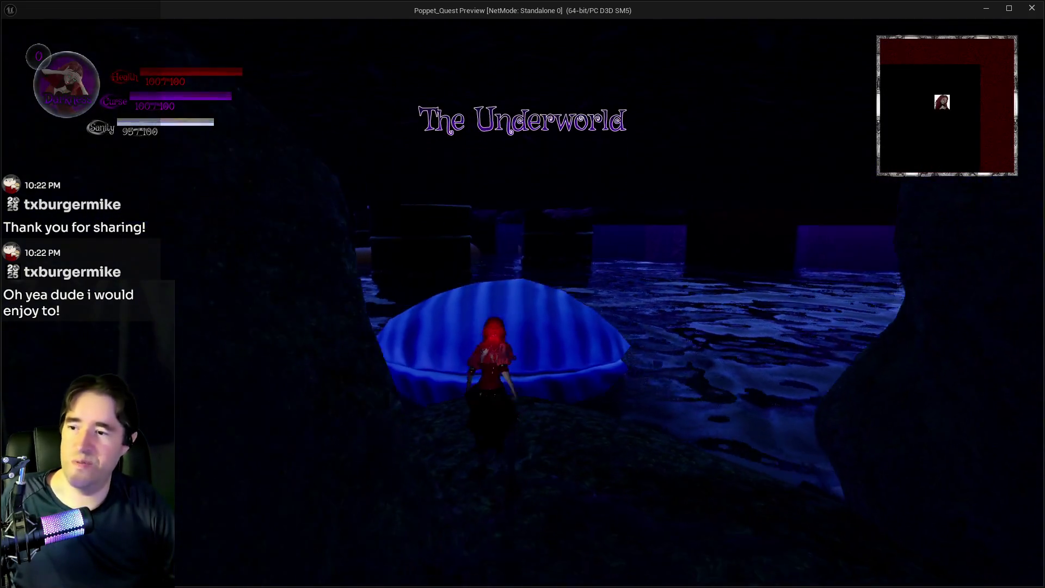
Open the giant clam, pick up the Garden Pump Room 2 Key, and exit to the editor.
{"action": "key", "text": "Tab"}
{"action": "key", "text": "Tab"}
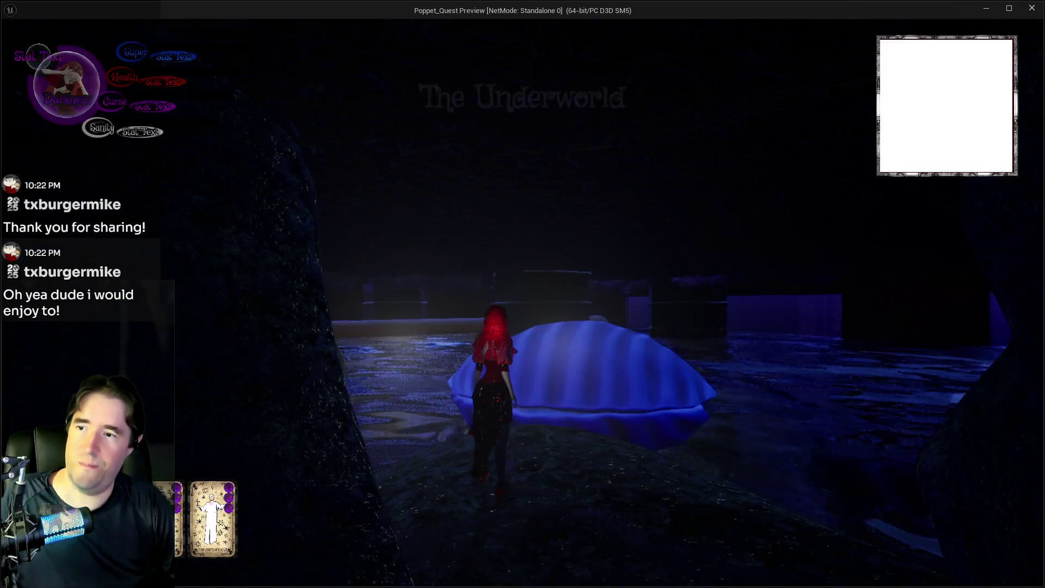
{"action": "key", "text": "s"}
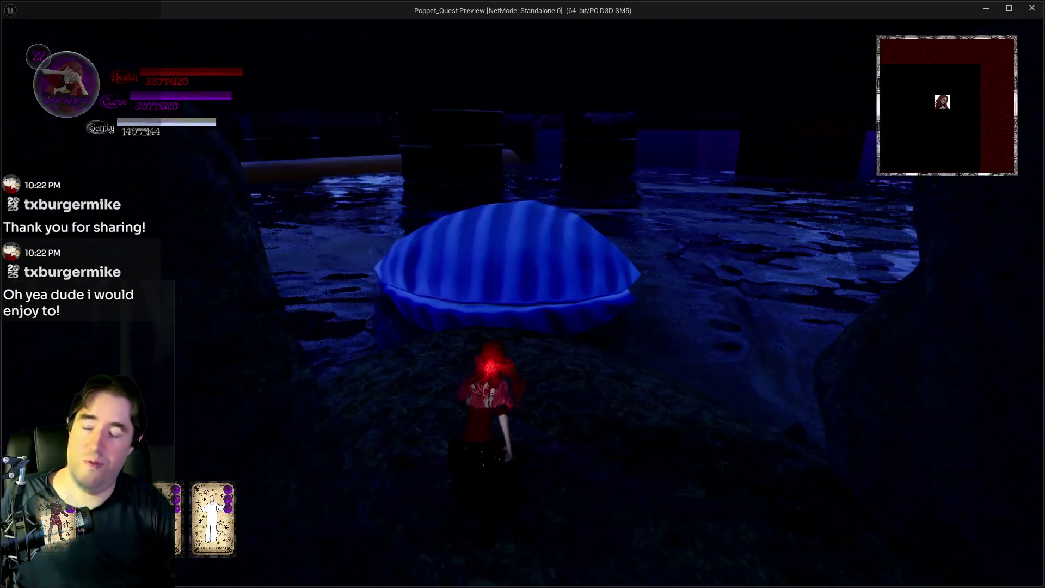
{"action": "key", "text": "w"}
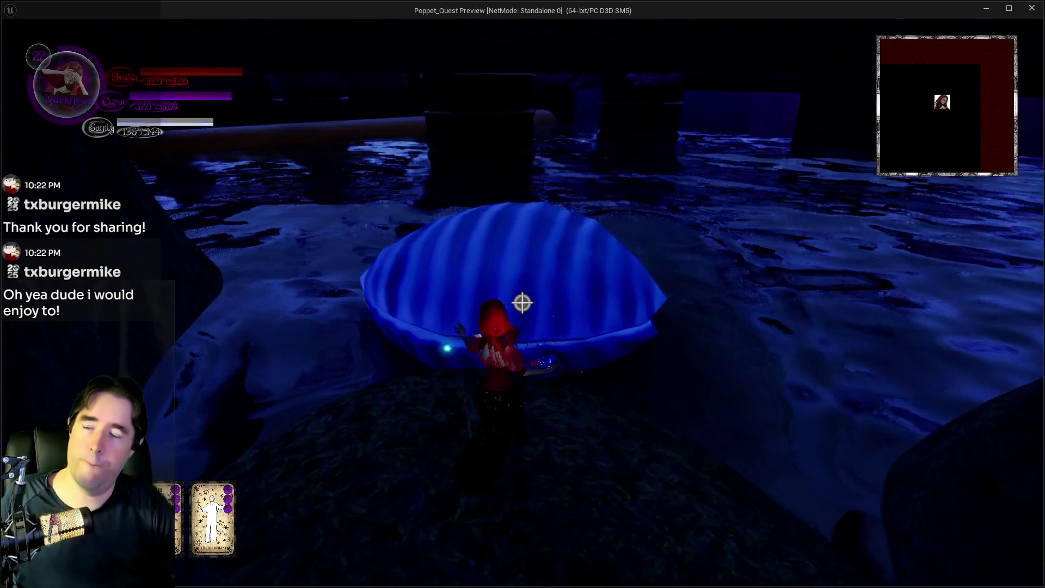
{"action": "key", "text": "e"}
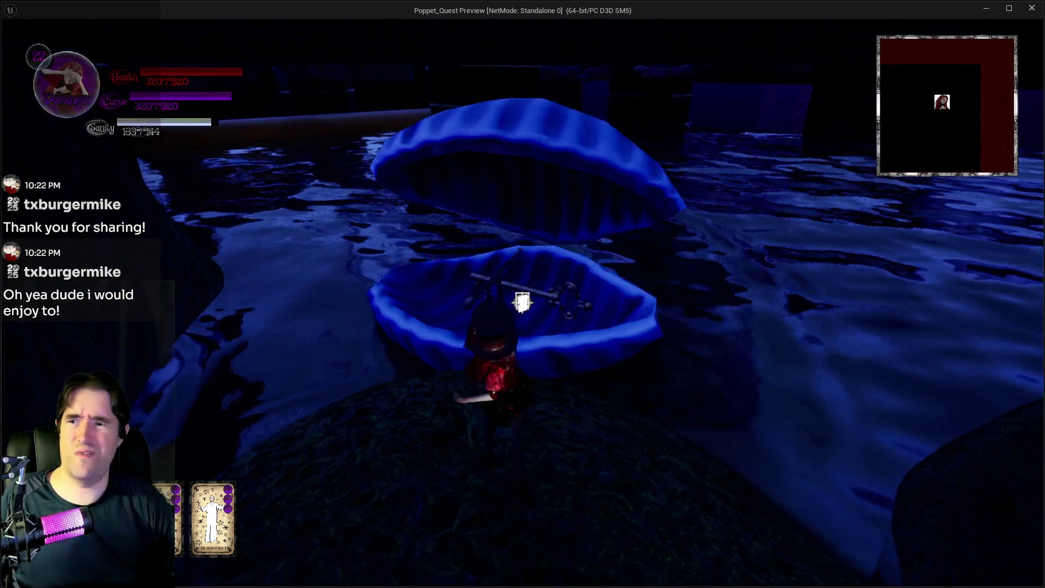
{"action": "key", "text": "w"}
{"action": "key", "text": "e"}
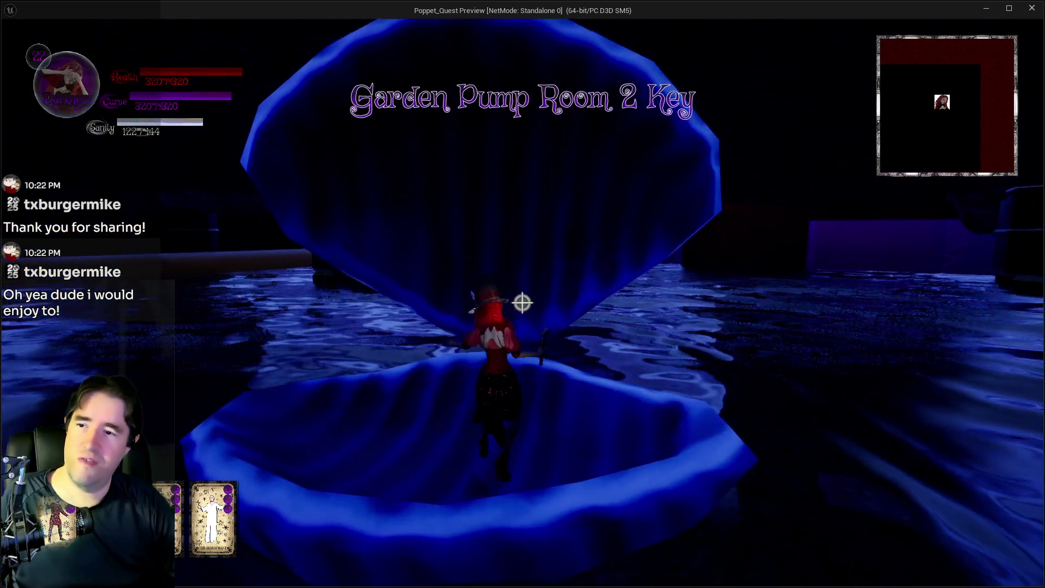
{"action": "key", "text": "s"}
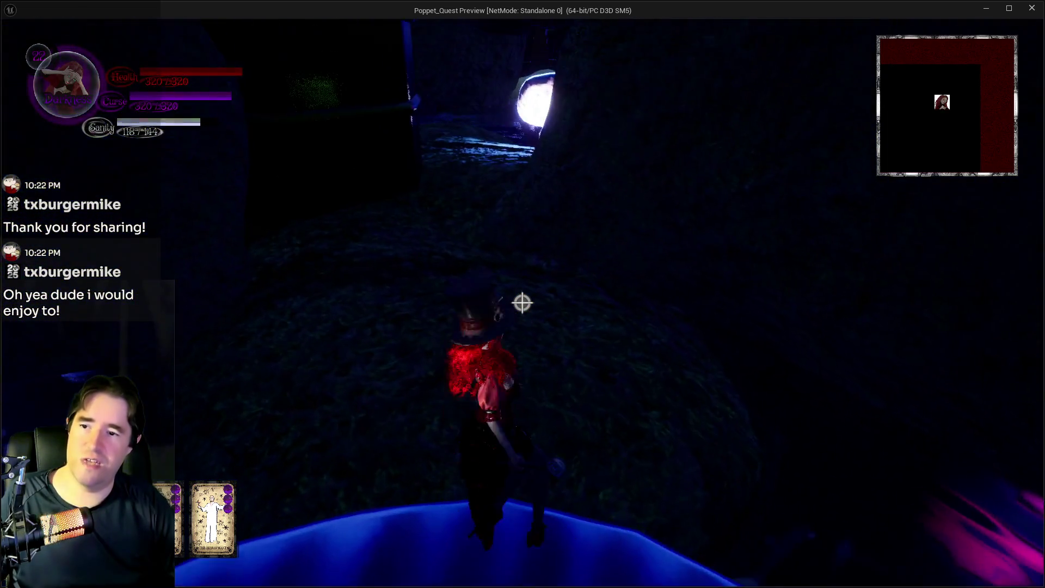
{"action": "key", "text": "w"}
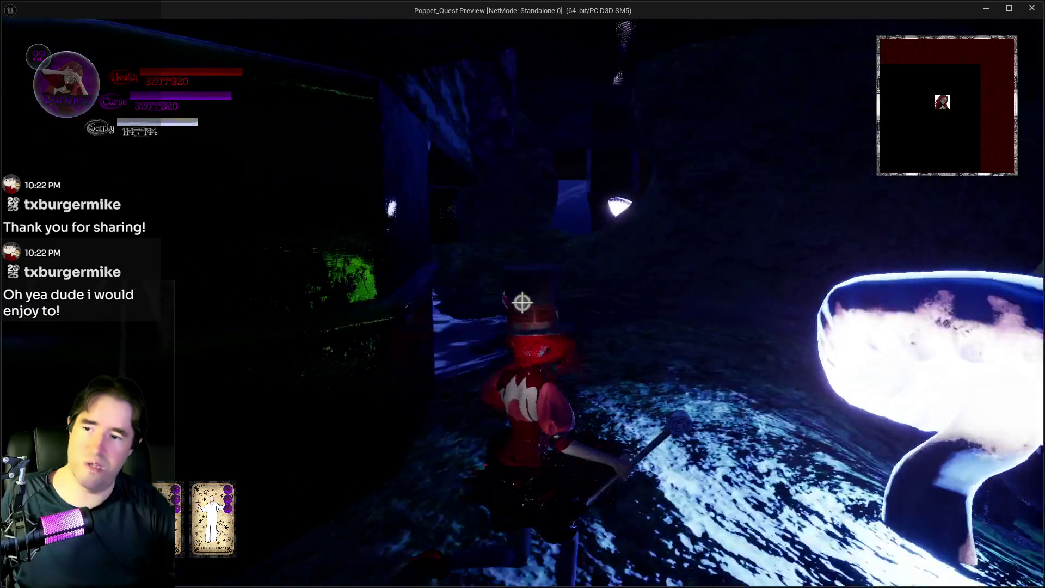
{"action": "key", "text": "Escape"}
{"action": "left_click", "coordinate": [438, 359]}
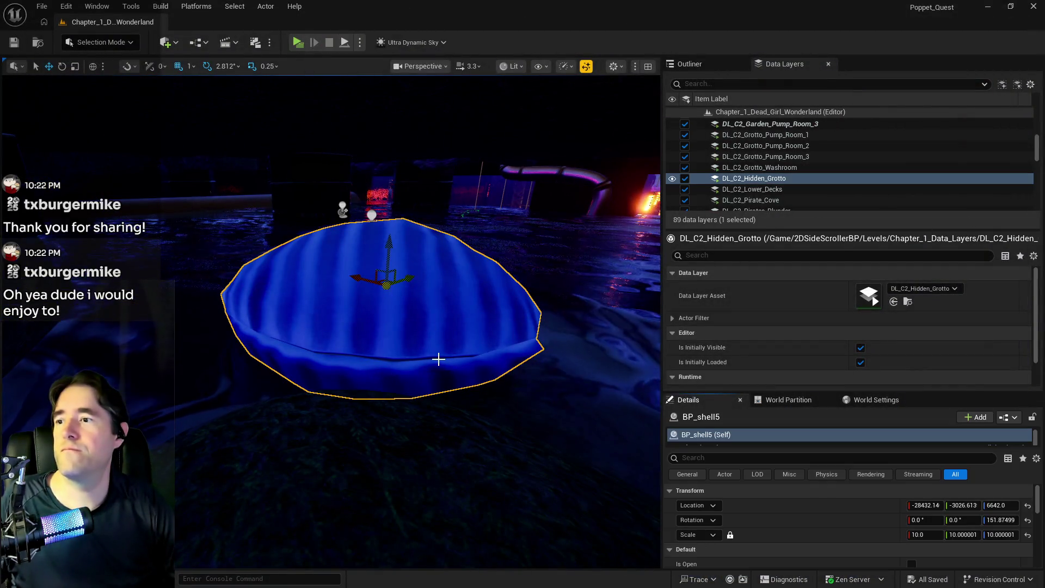
Select The Secret Garden Pool and tick Has A Puzzle? in its Details.
{"action": "left_click_drag", "start_coordinate": [438, 359], "coordinate": [488, 168]}
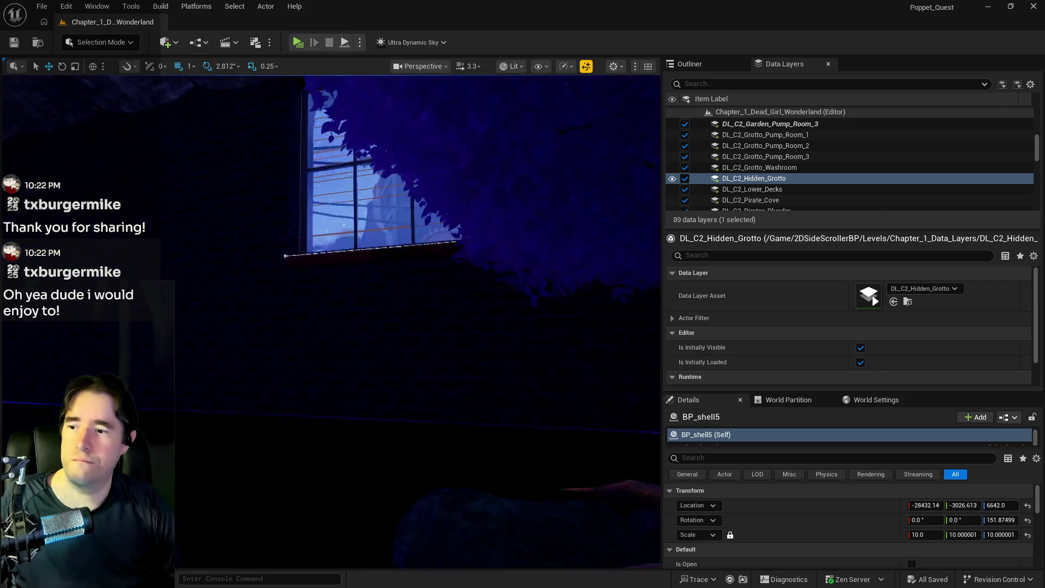
{"action": "key", "text": "f"}
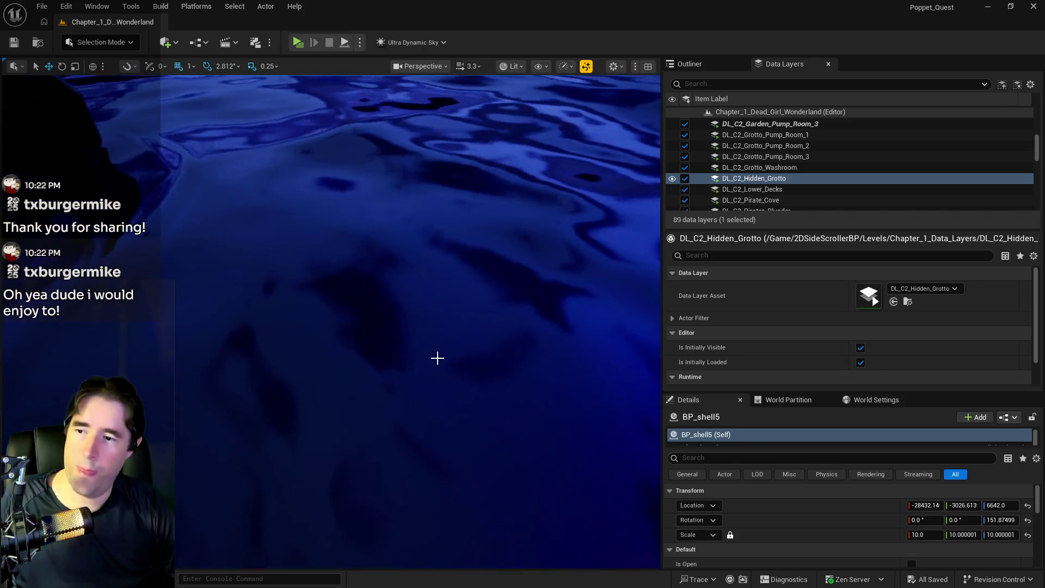
{"action": "left_click", "coordinate": [436, 357]}
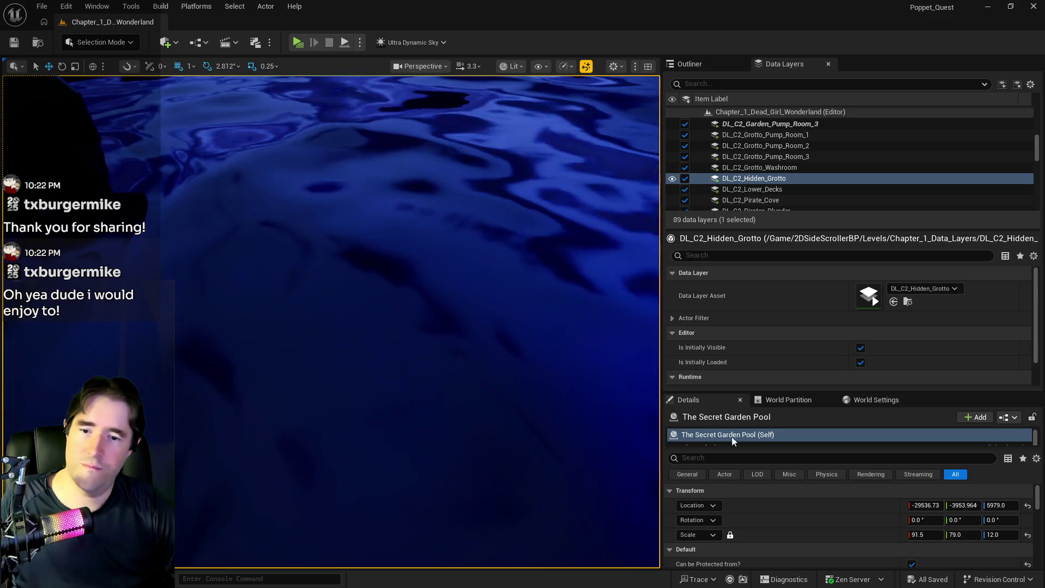
{"action": "scroll", "coordinate": [854, 514], "scroll_direction": "down", "scroll_amount": 5}
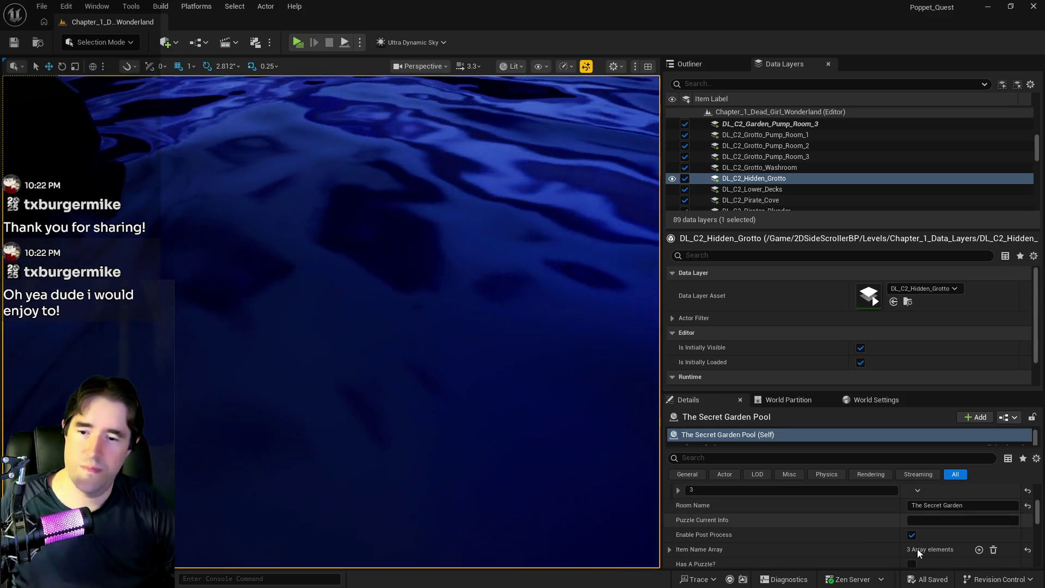
{"action": "scroll", "coordinate": [899, 556], "scroll_direction": "down", "scroll_amount": 1}
{"action": "left_click", "coordinate": [911, 548]}
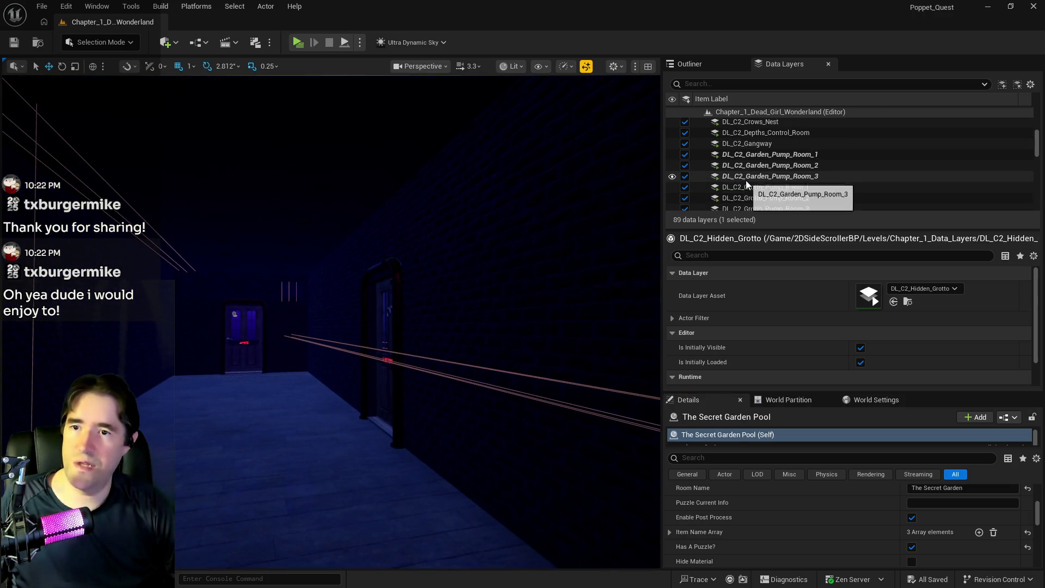
Select the data layers from DL_C2_Crows_Nest through DL_C2_The_Underworld.
{"action": "scroll", "coordinate": [746, 181], "scroll_direction": "up", "scroll_amount": 5}
{"action": "left_click", "coordinate": [745, 187]}
{"action": "scroll", "coordinate": [746, 186], "scroll_direction": "down", "scroll_amount": 5}
{"action": "scroll", "coordinate": [745, 186], "scroll_direction": "down", "scroll_amount": 3}
{"action": "left_click", "coordinate": [757, 161], "text": "shift"}
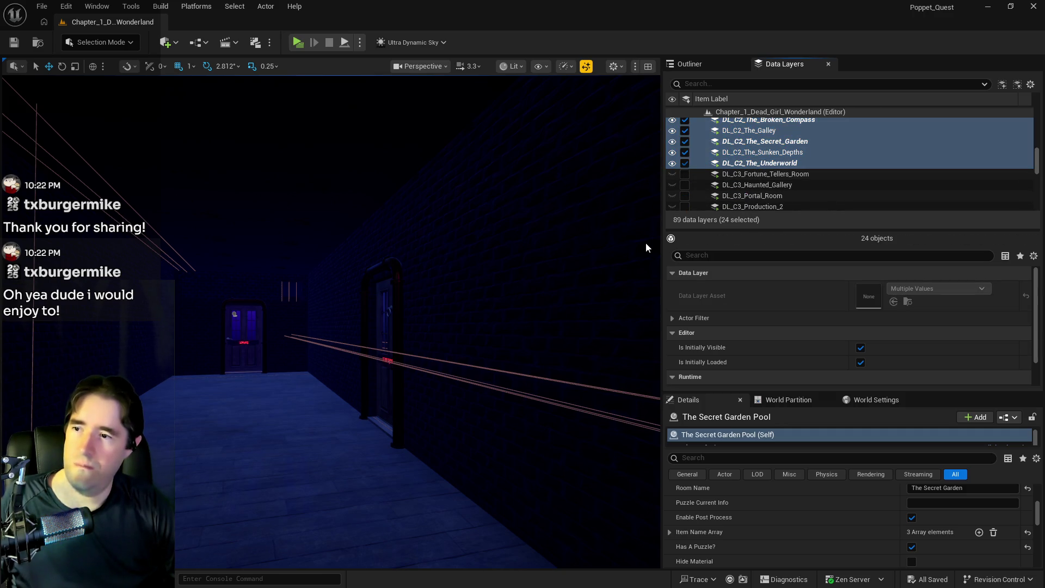
Fly the view into the rose-window chapel and look across its navmesh-covered floor.
{"action": "key", "text": "Escape"}
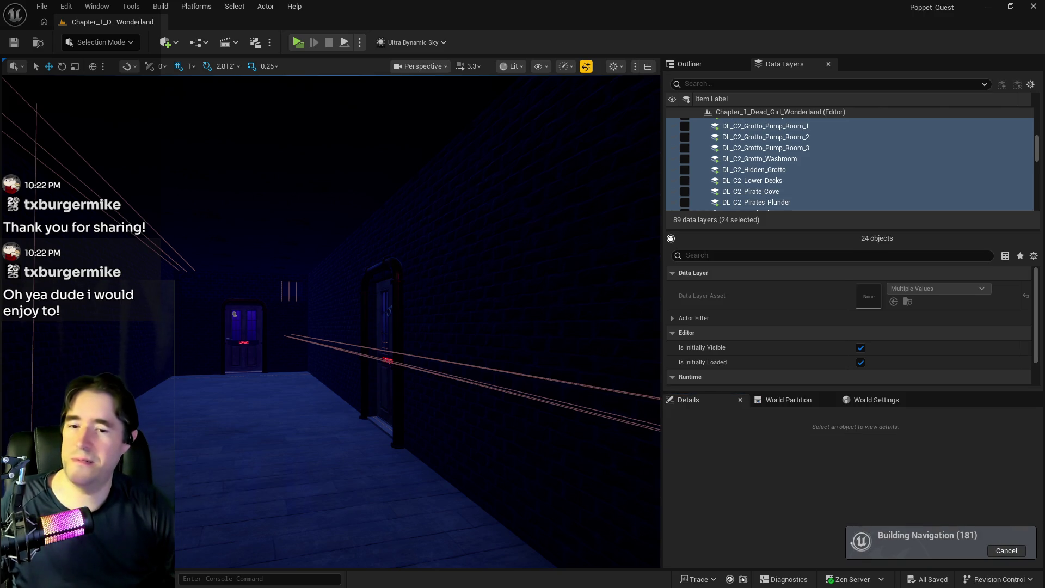
{"action": "key", "text": "w"}
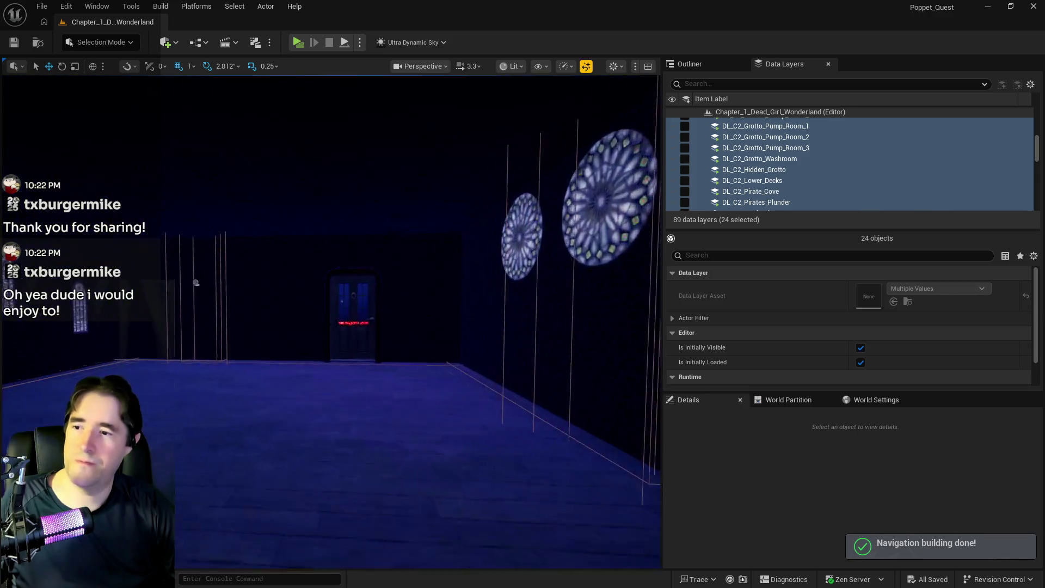
{"action": "key", "text": "w"}
{"action": "mouse_move", "coordinate": [332, 388]}
{"action": "left_mouse_down"}
{"action": "mouse_move", "coordinate": [414, 392]}
{"action": "mouse_move", "coordinate": [413, 435]}
{"action": "mouse_move", "coordinate": [419, 334]}
{"action": "mouse_move", "coordinate": [435, 392]}
{"action": "mouse_move", "coordinate": [435, 353]}
{"action": "mouse_move", "coordinate": [443, 409]}
{"action": "mouse_move", "coordinate": [443, 359]}
{"action": "mouse_move", "coordinate": [444, 384]}
{"action": "left_mouse_up"}
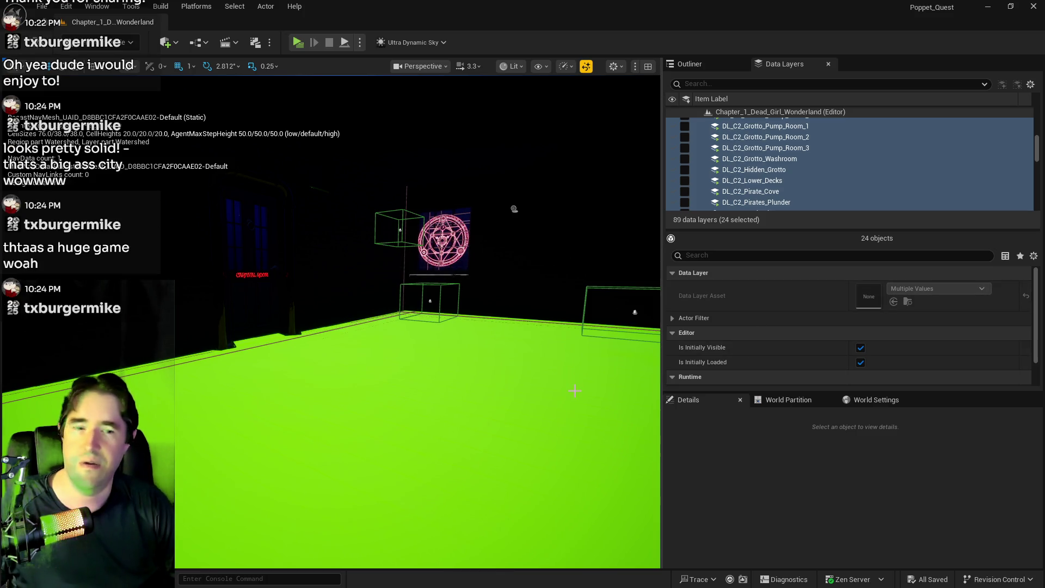
{"action": "left_click_drag", "start_coordinate": [444, 384], "coordinate": [400, 370]}
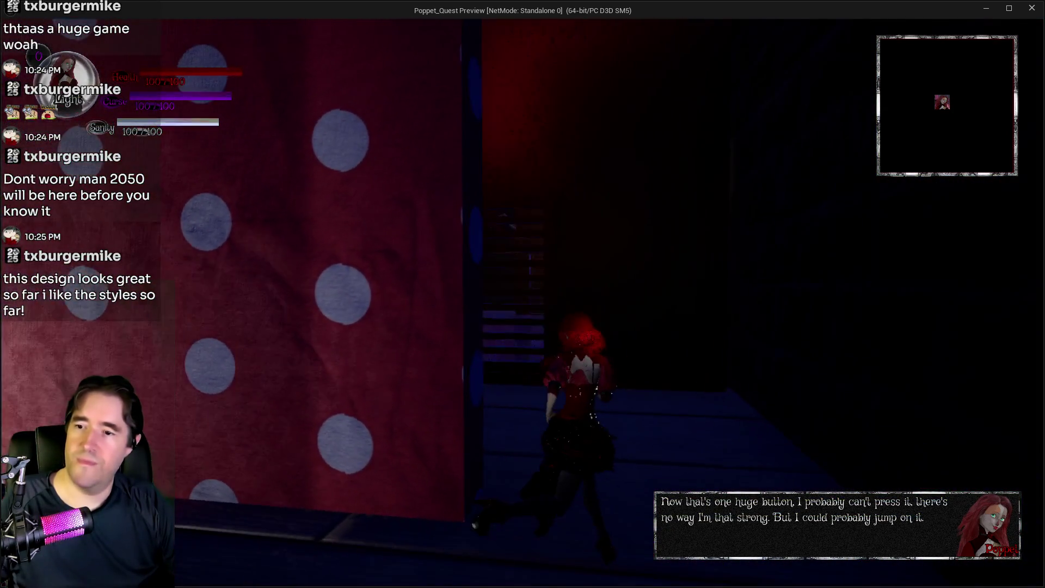
Use the curse ability, collect The Fool tarot card, and pause once in the machine room.
{"action": "key", "text": "e"}
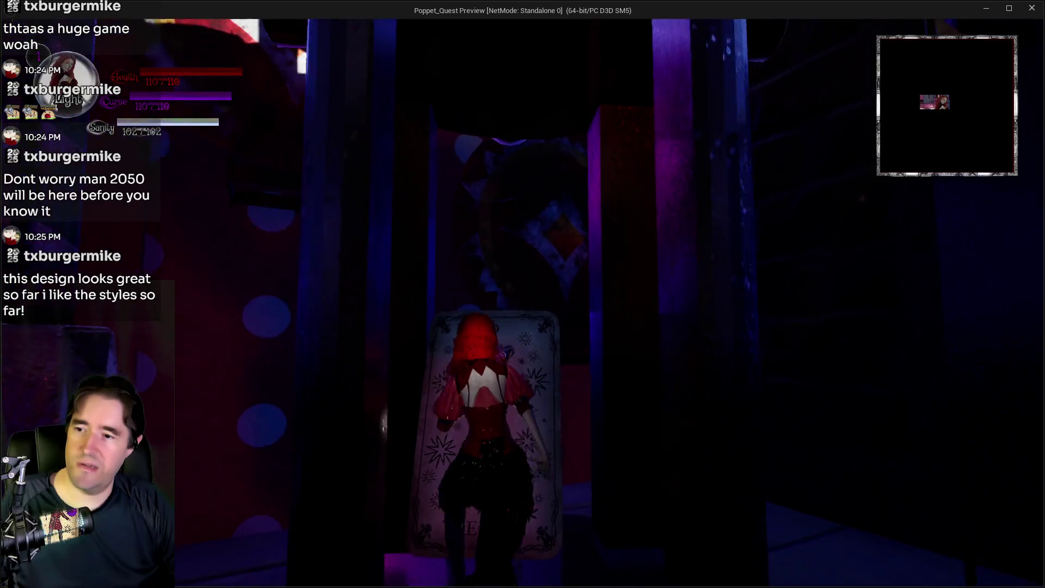
{"action": "key", "text": "e"}
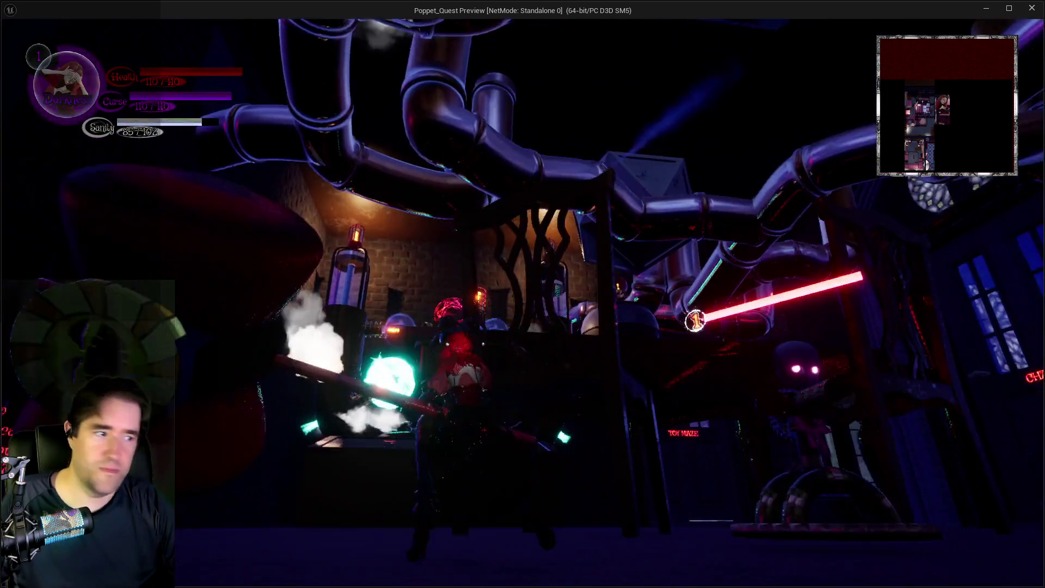
{"action": "key", "text": "Escape"}
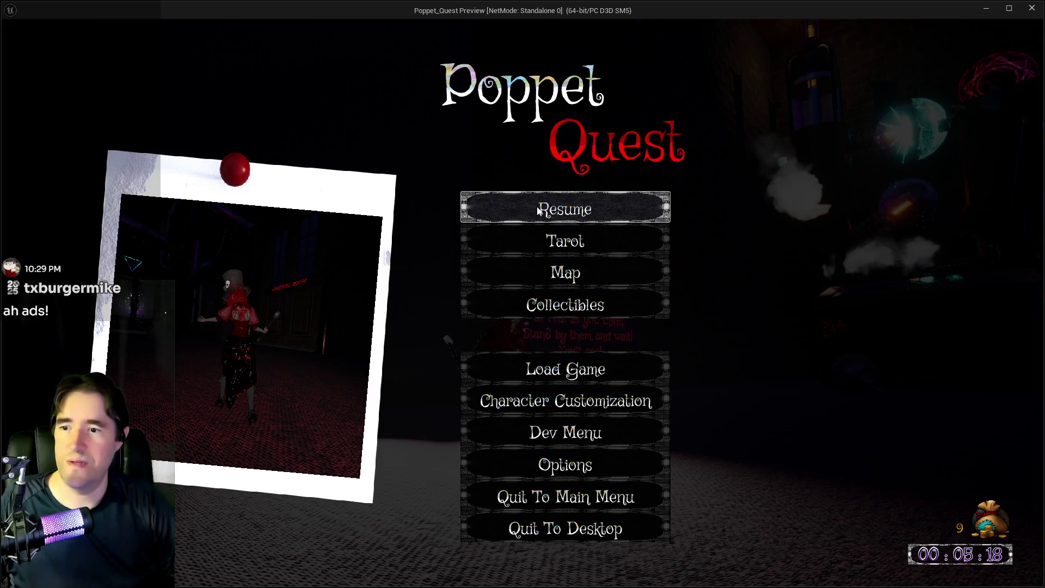
Resume play and cast a magic attack at the giant drawers below the rune window.
{"action": "left_click", "coordinate": [538, 212]}
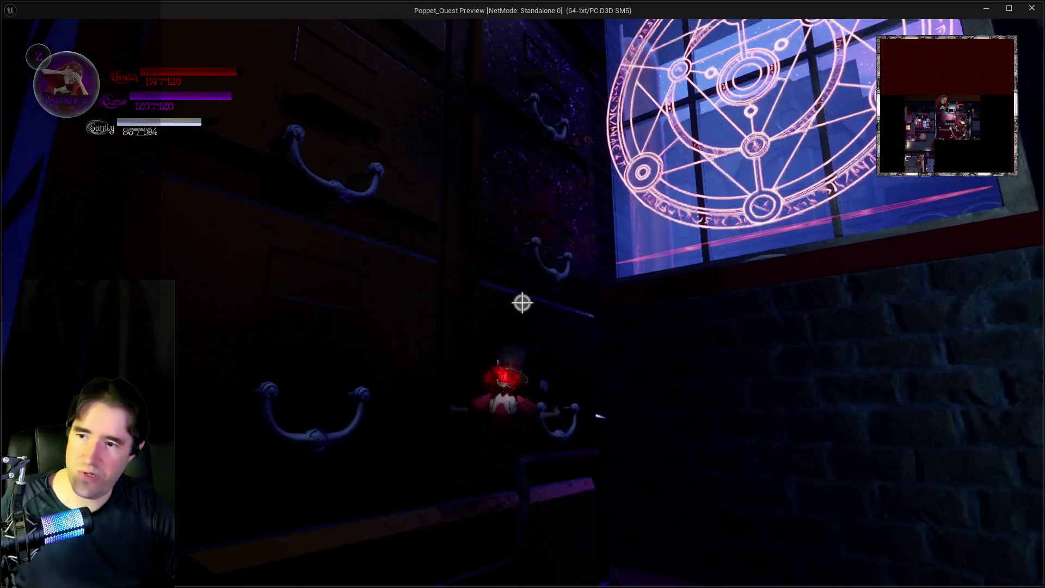
{"action": "left_click", "coordinate": [522, 303]}
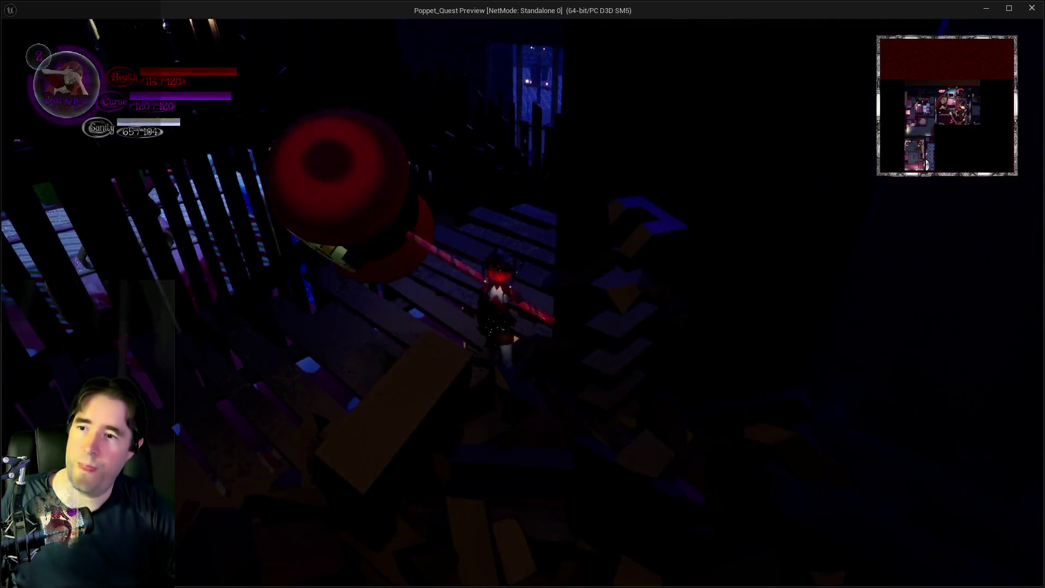
Run Poppet from the pipe and window ledge through the city streets and alley to the tall windows.
{"action": "key", "text": "w"}
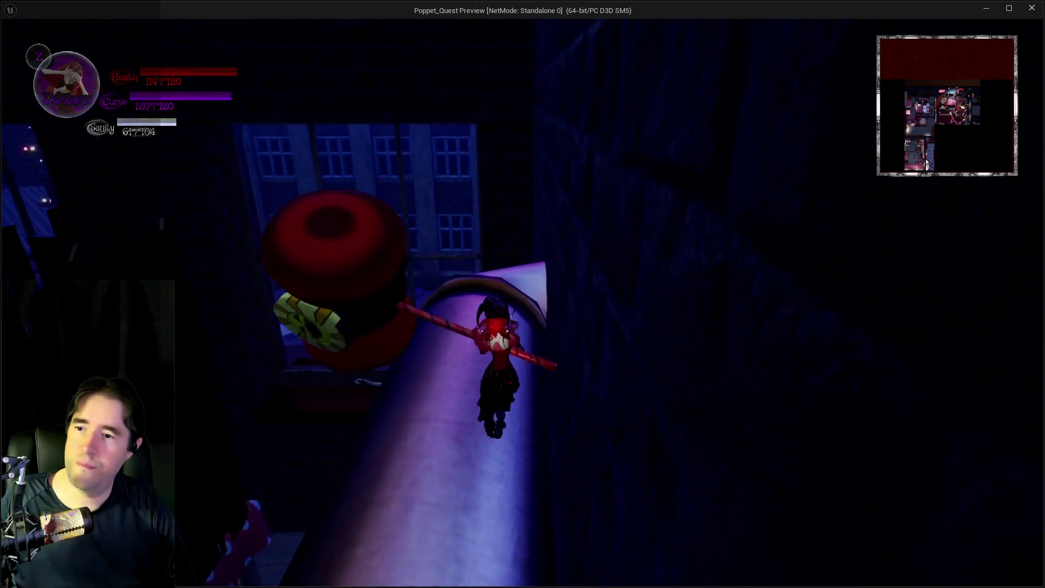
{"action": "key", "text": "w"}
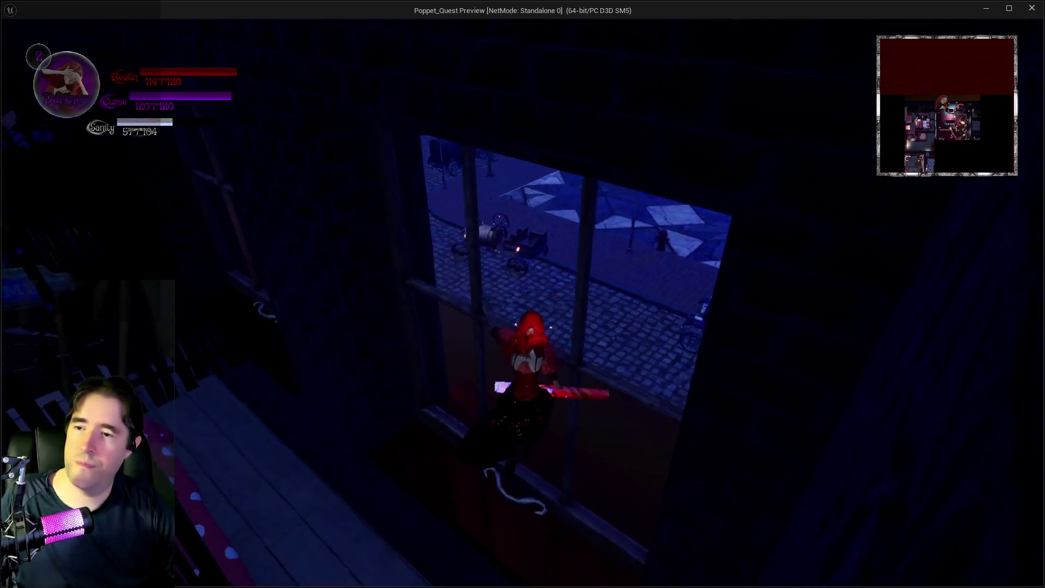
{"action": "key", "text": "w"}
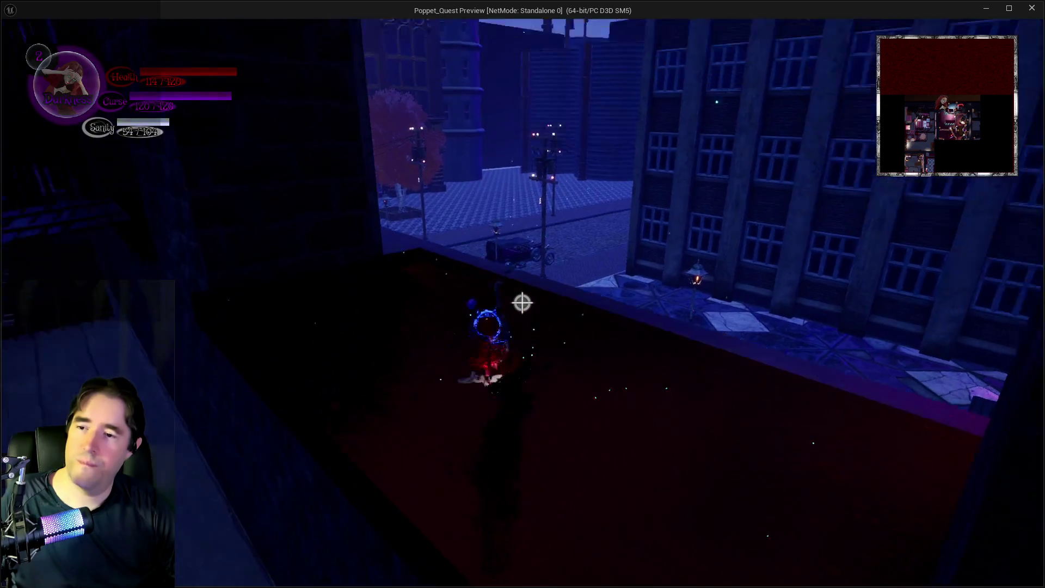
{"action": "key", "text": "w"}
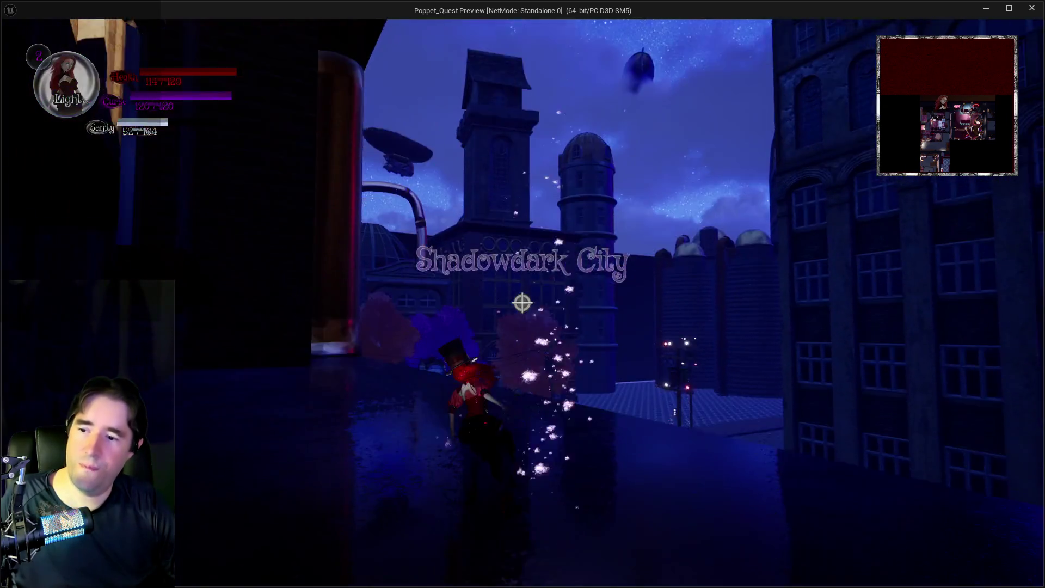
{"action": "key", "text": "w"}
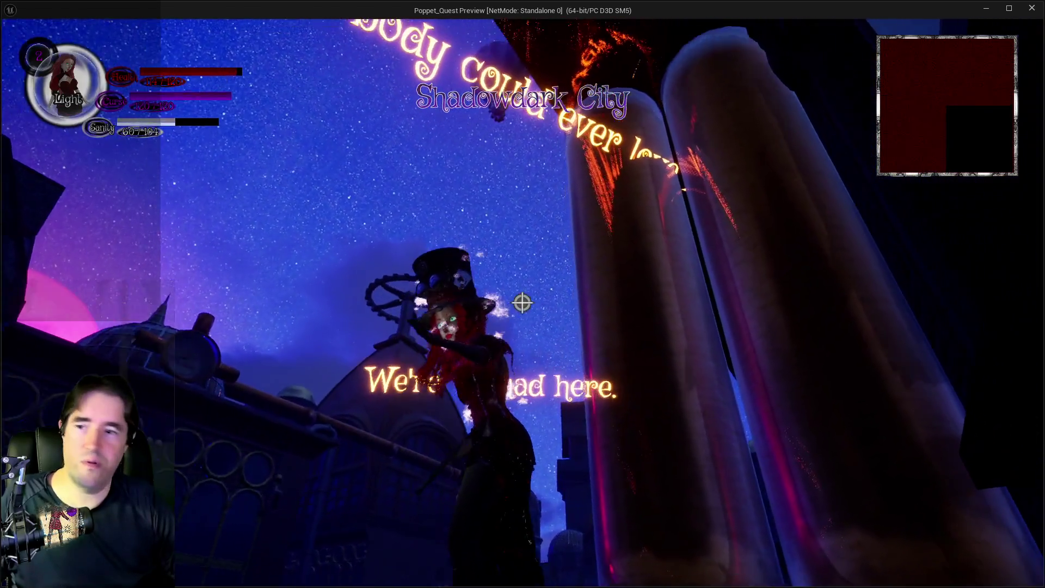
{"action": "key", "text": "w"}
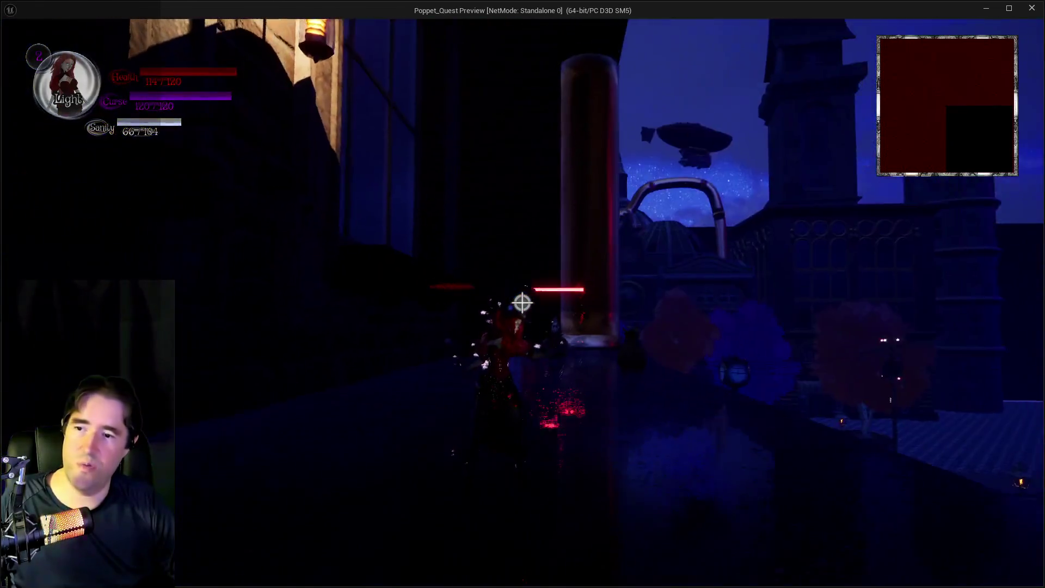
{"action": "key", "text": "w"}
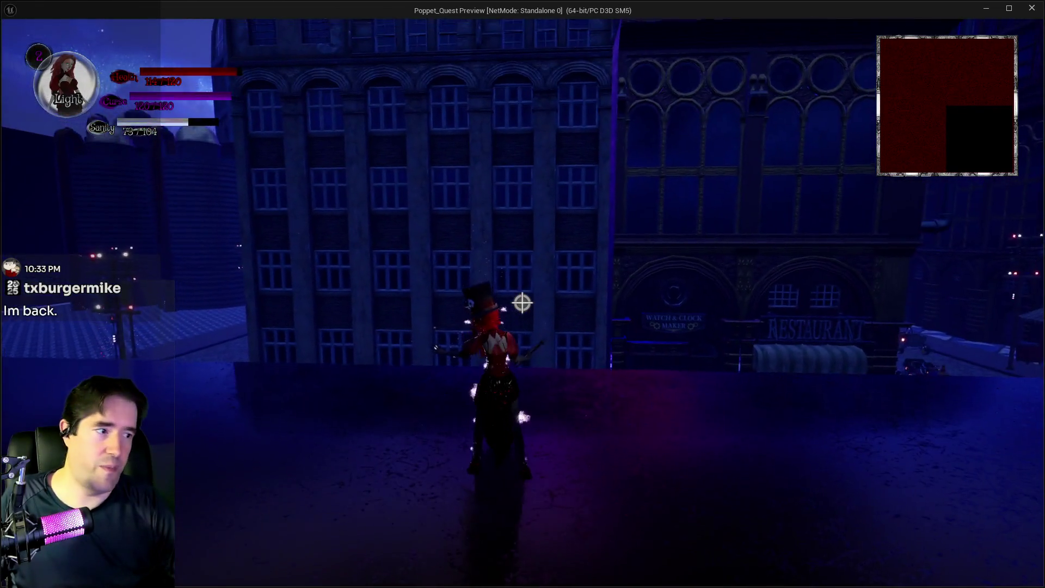
{"action": "key", "text": "w"}
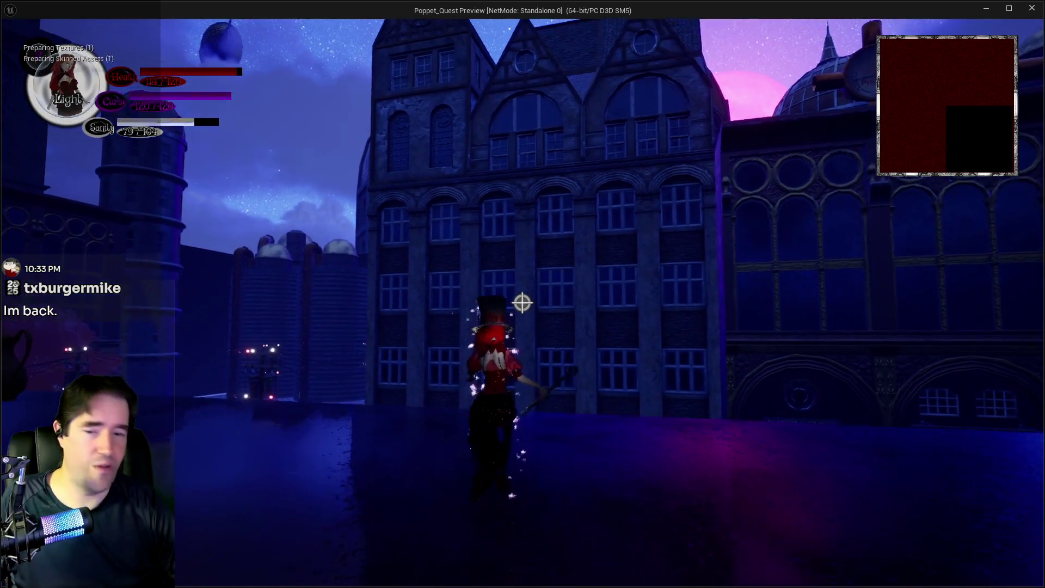
{"action": "key", "text": "w"}
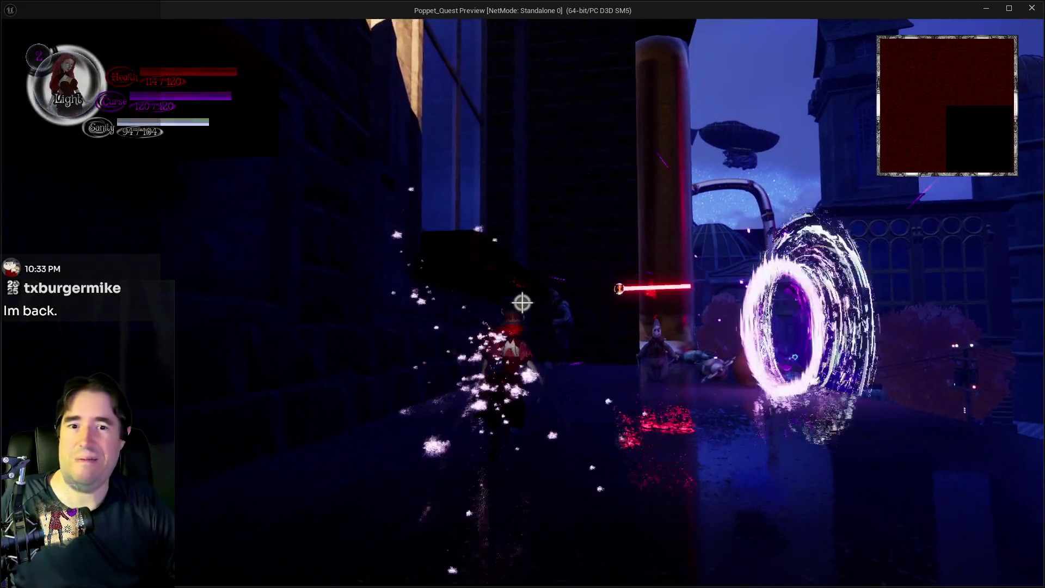
{"action": "key", "text": "w"}
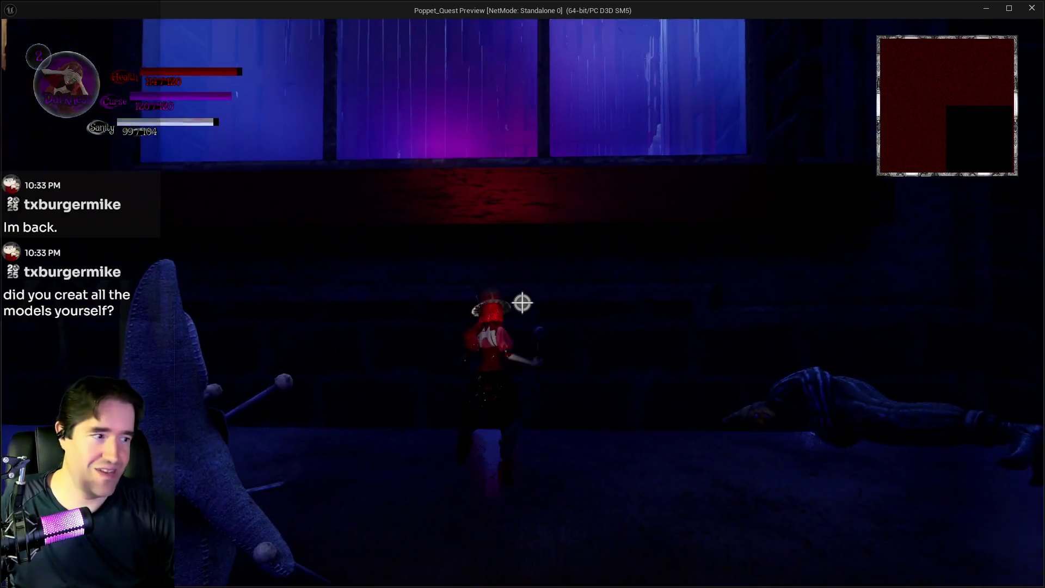
{"action": "key", "text": "q"}
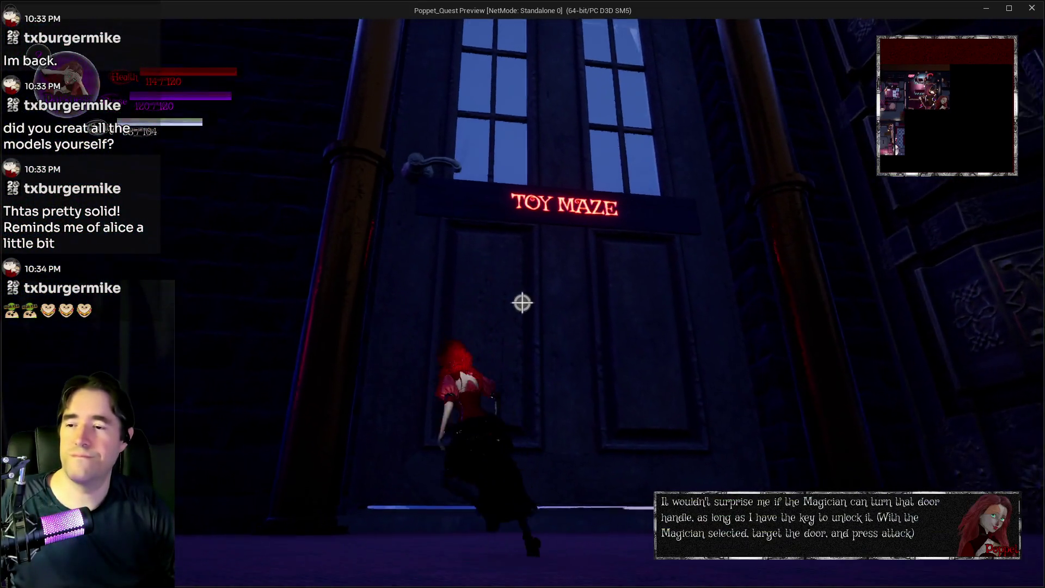
Blast open the Toy Maze door and walk through Failure's Exit onto the shrine's altar platform.
{"action": "left_click", "coordinate": [522, 303]}
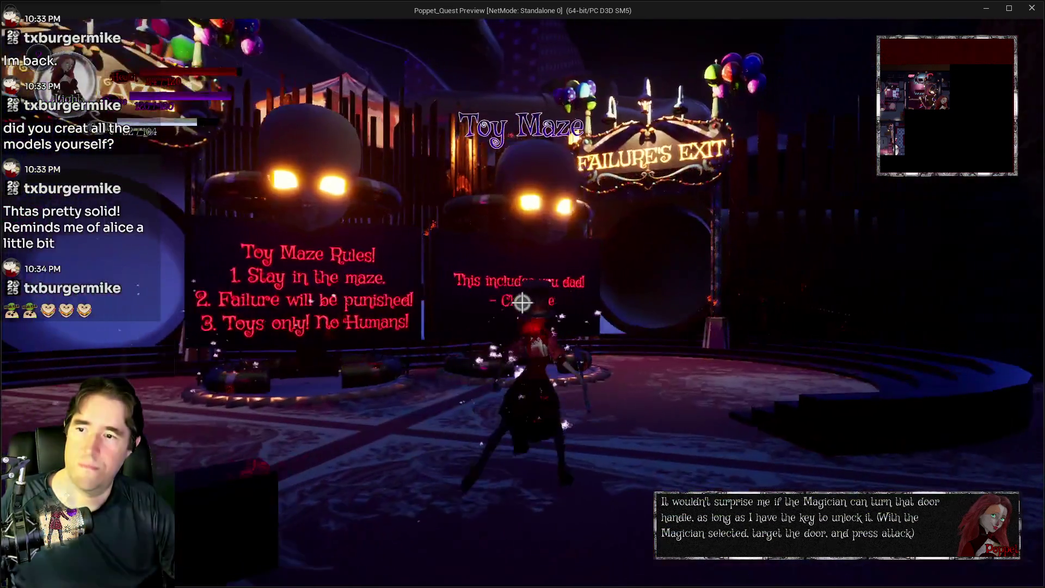
{"action": "key", "text": "w"}
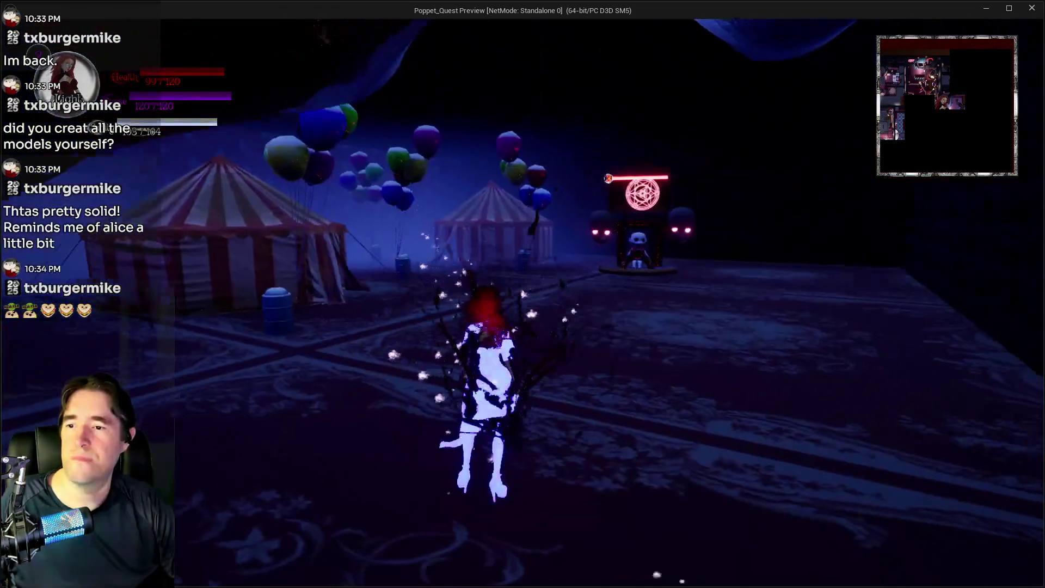
{"action": "key", "text": "w"}
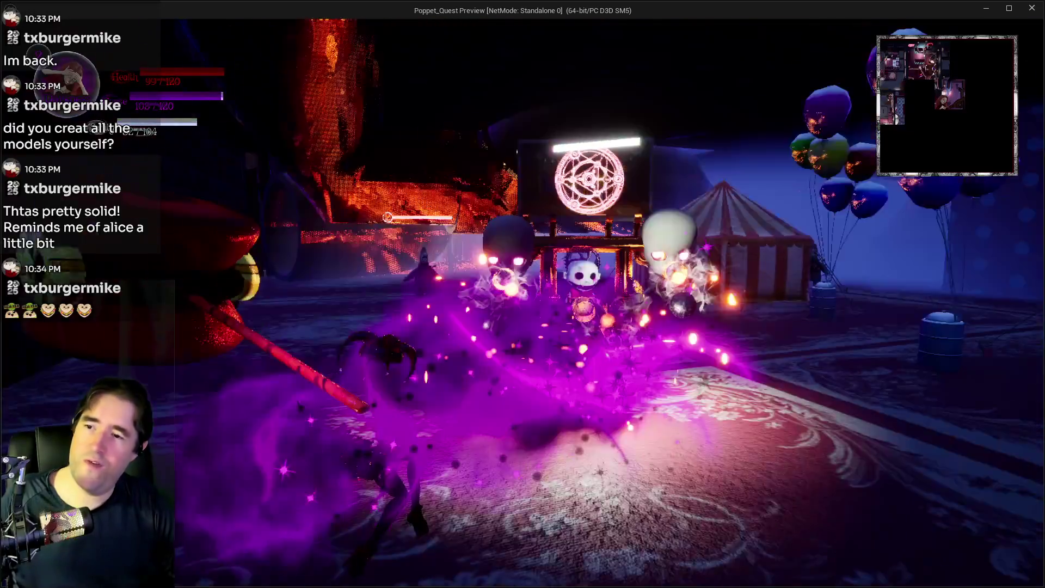
{"action": "key", "text": "w"}
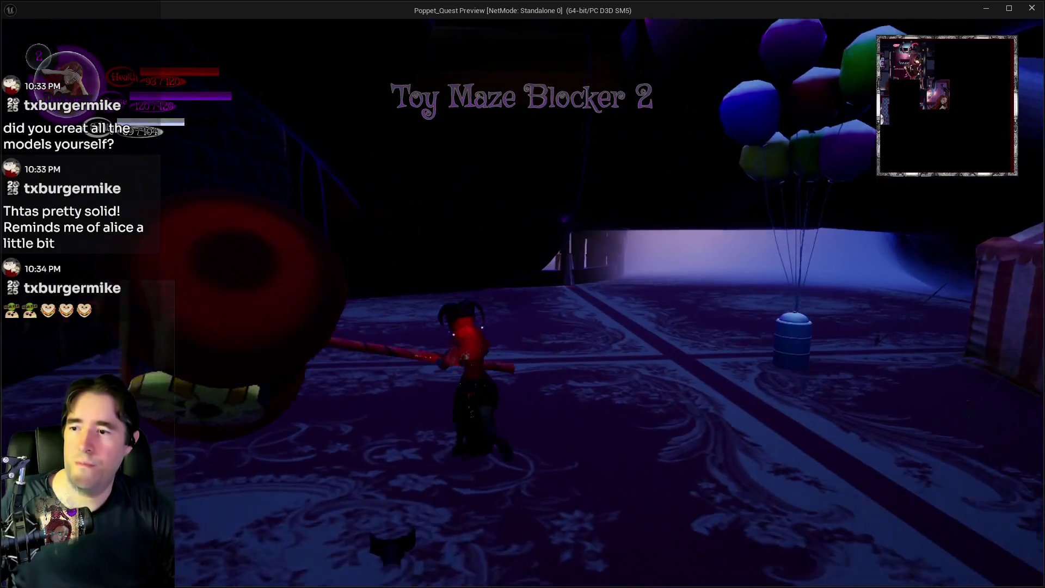
Run through the blue tunnel and back past the Toy Maze sign to the dark maze entrance.
{"action": "key", "text": "w"}
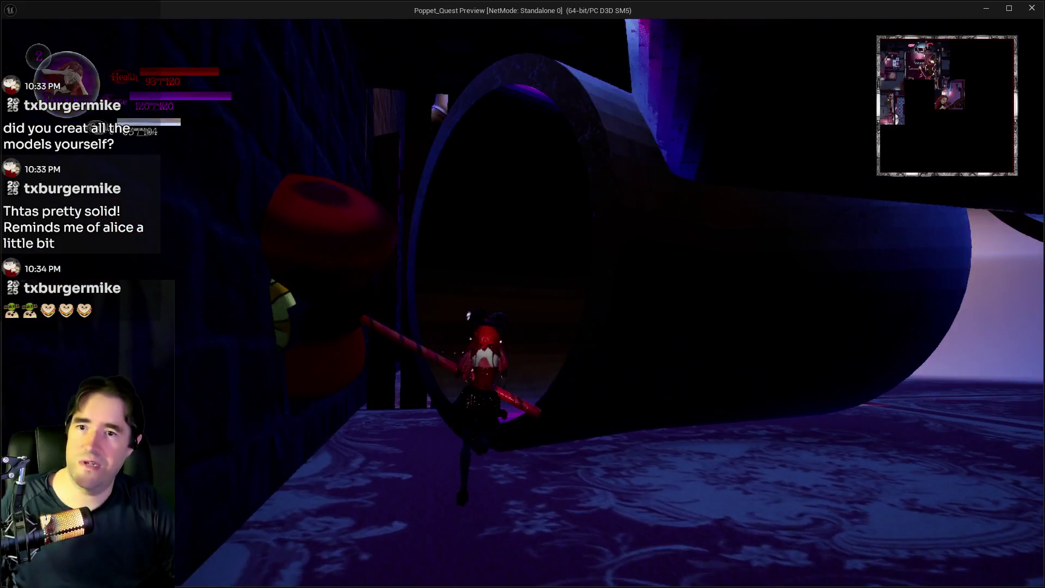
{"action": "key", "text": "w"}
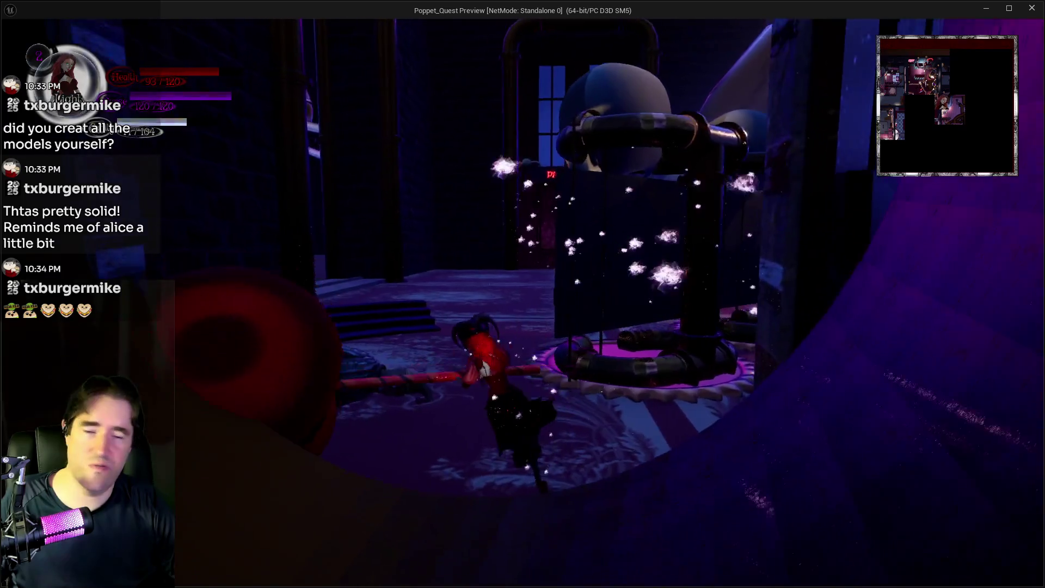
{"action": "key", "text": "w"}
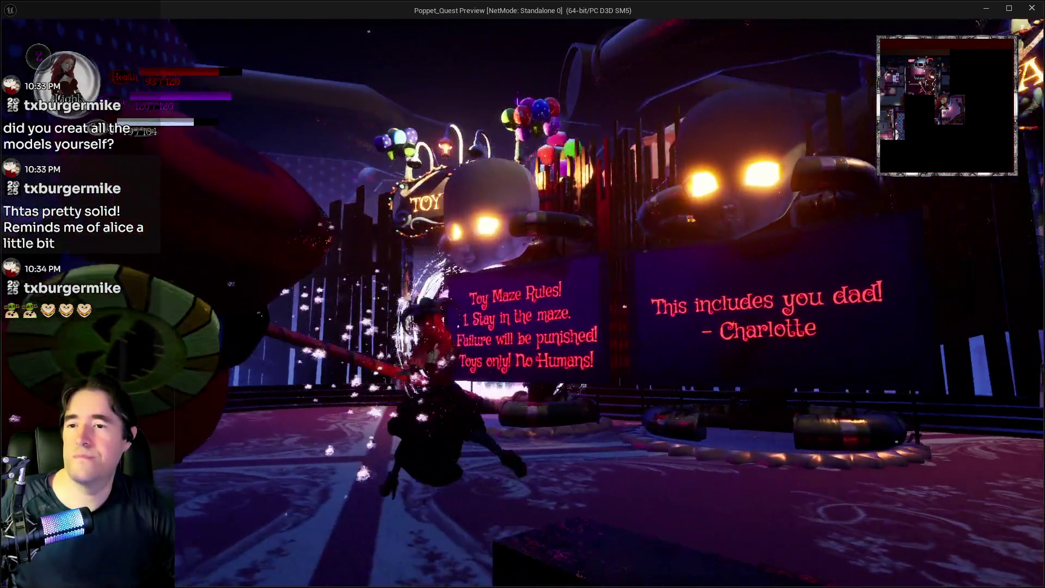
{"action": "key", "text": "w"}
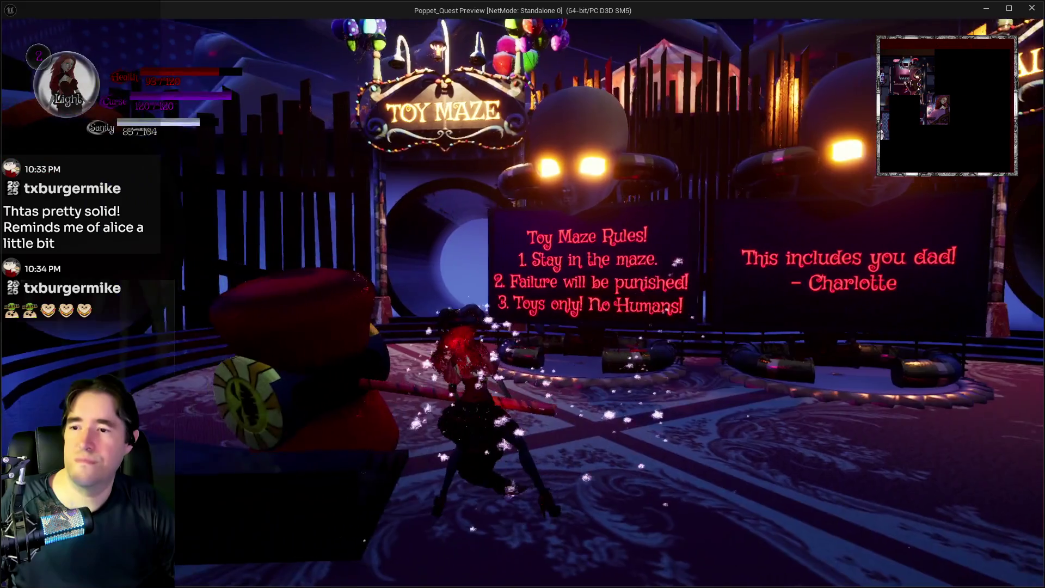
{"action": "key", "text": "w"}
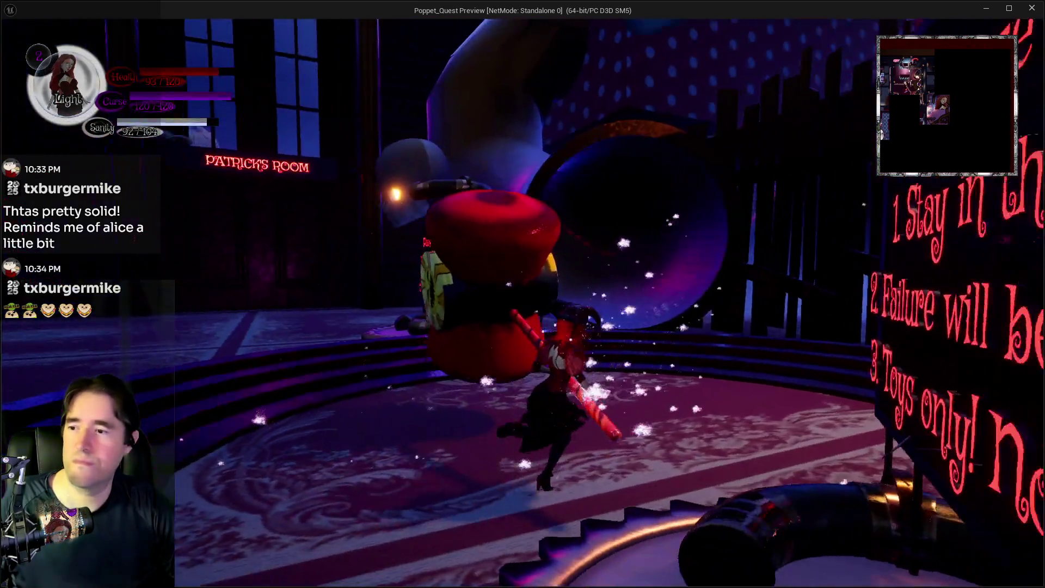
{"action": "key", "text": "w"}
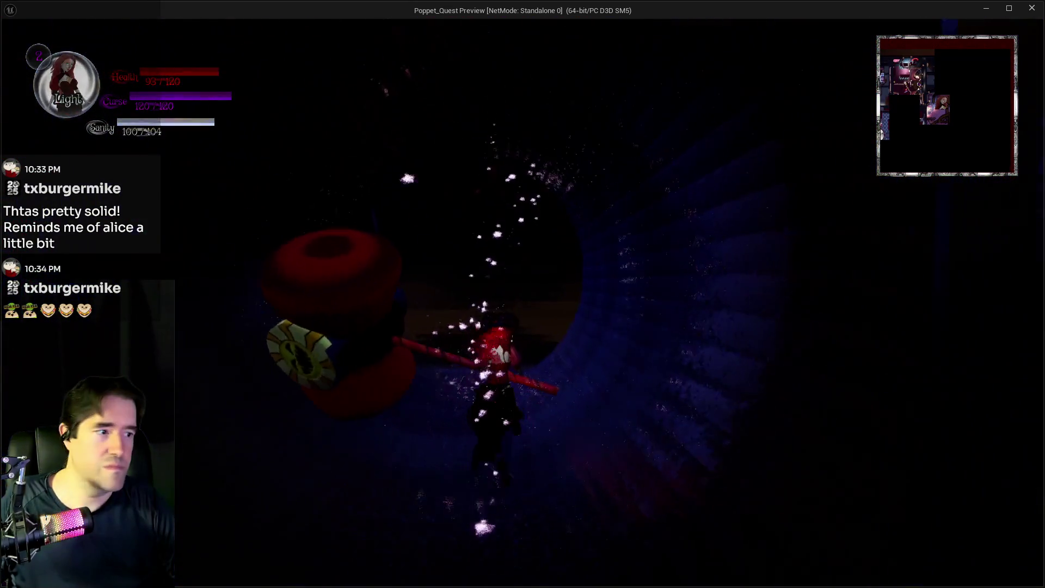
{"action": "key", "text": "w"}
Check the 3rd Floor and 4th Floor on the floor map, then return to play.
{"action": "key", "text": "m"}
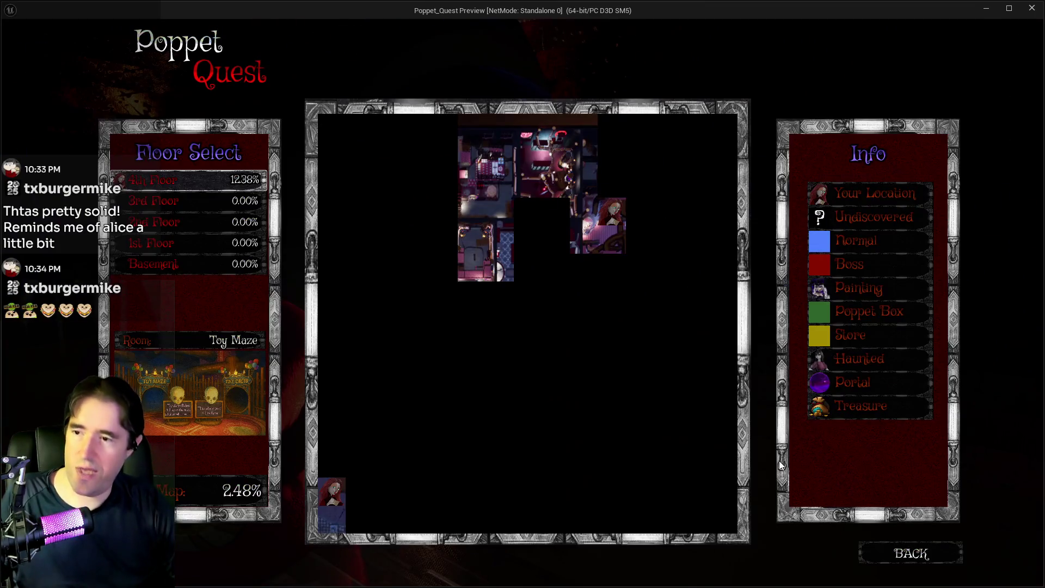
{"action": "left_click", "coordinate": [172, 202]}
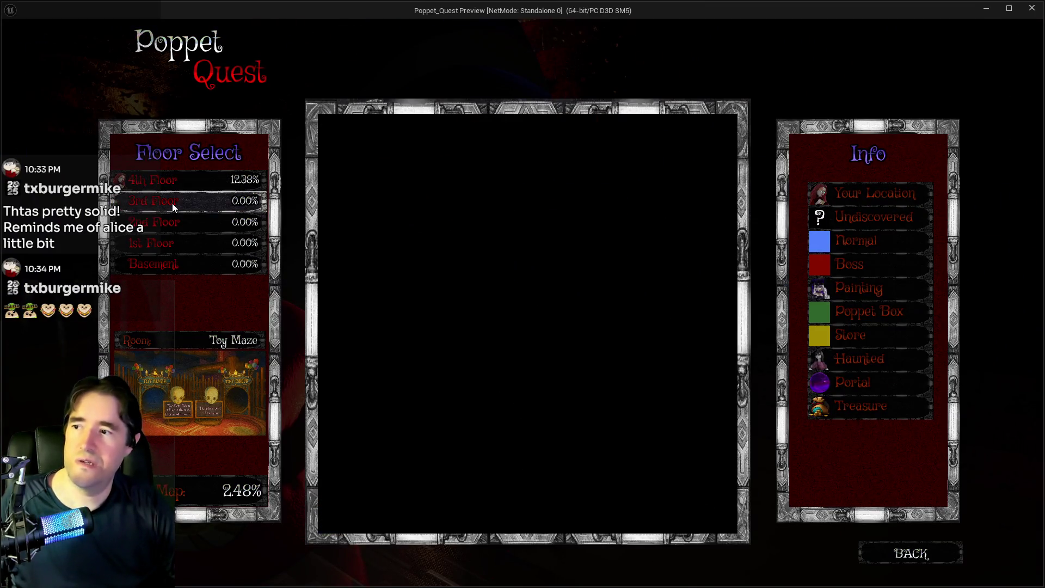
{"action": "left_click", "coordinate": [174, 181]}
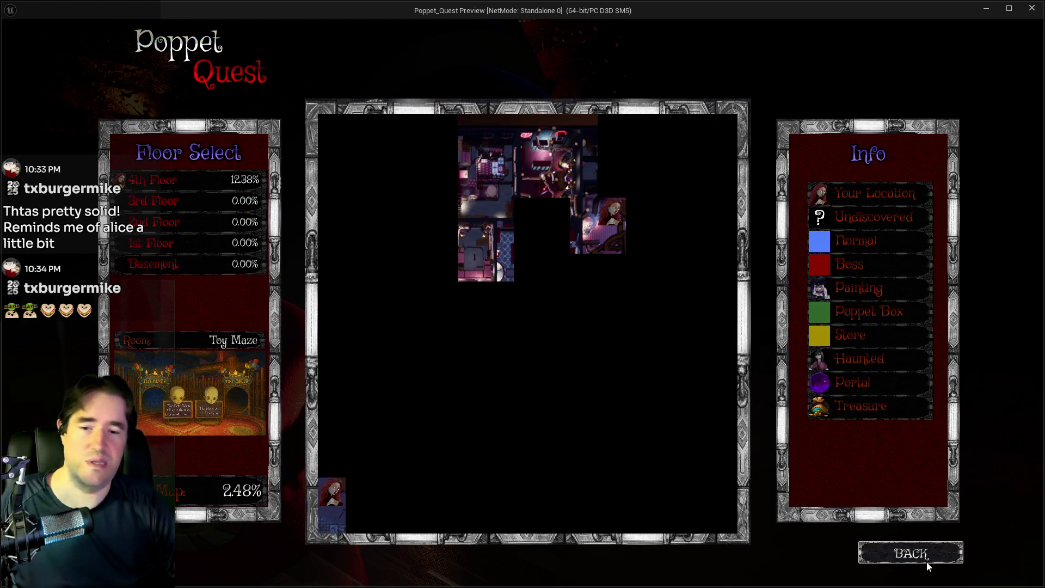
{"action": "left_click", "coordinate": [904, 554]}
Run out of the tunnel, across the draped platform in the polka-dot room, into the striped tent.
{"action": "key", "text": "w"}
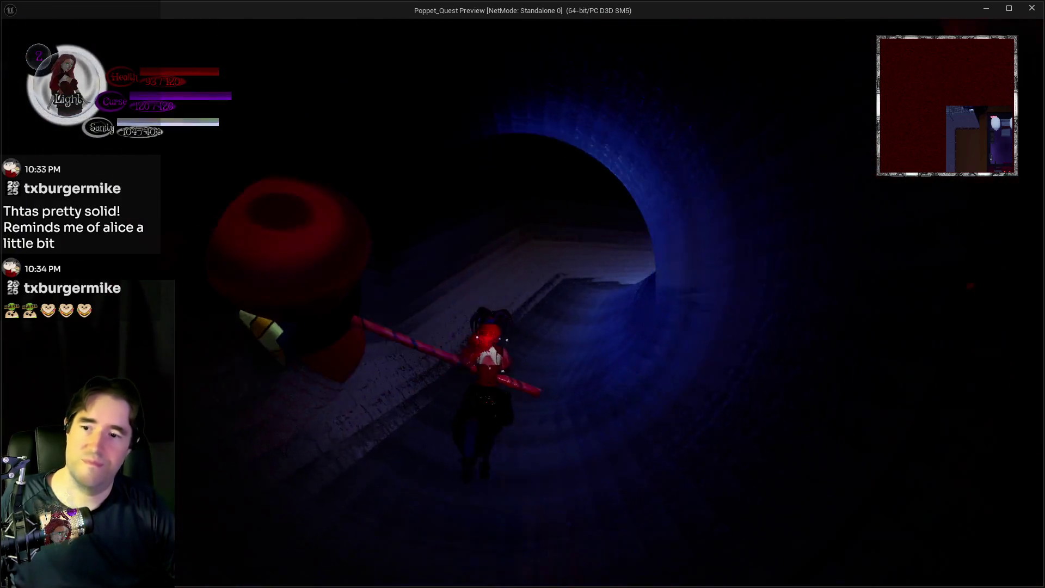
{"action": "key", "text": "w"}
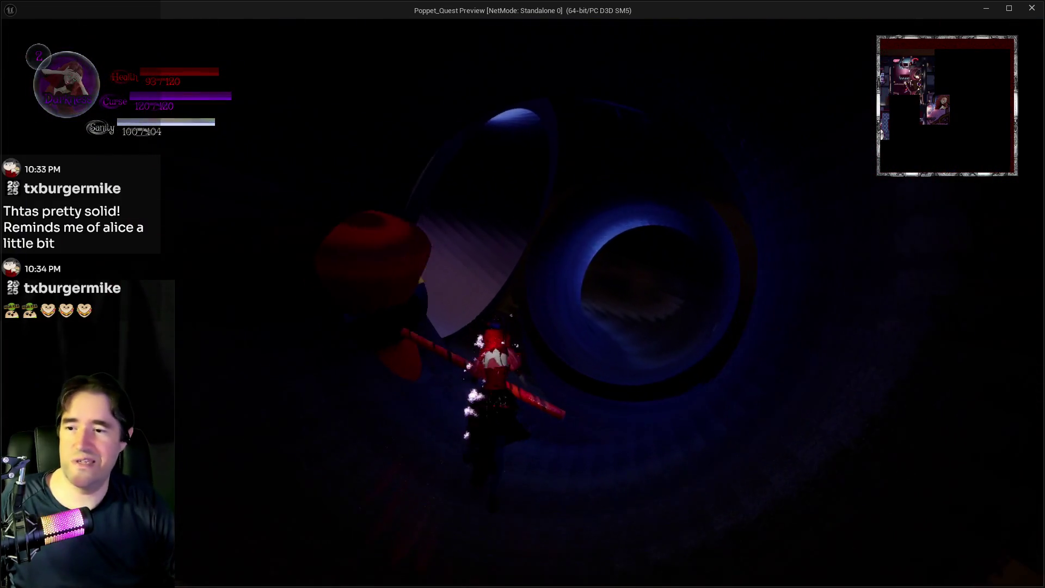
{"action": "key", "text": "w"}
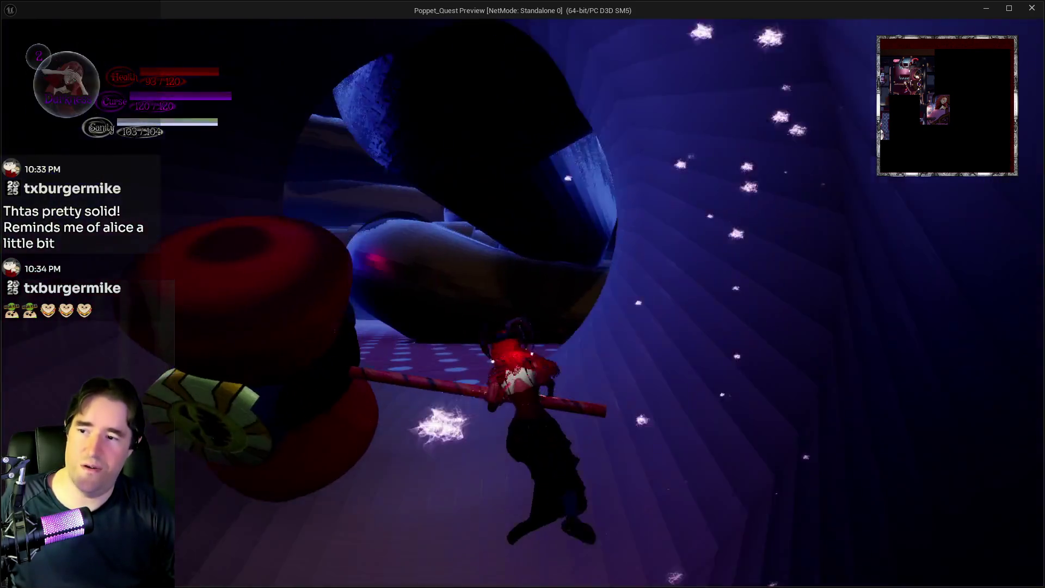
{"action": "key", "text": "w"}
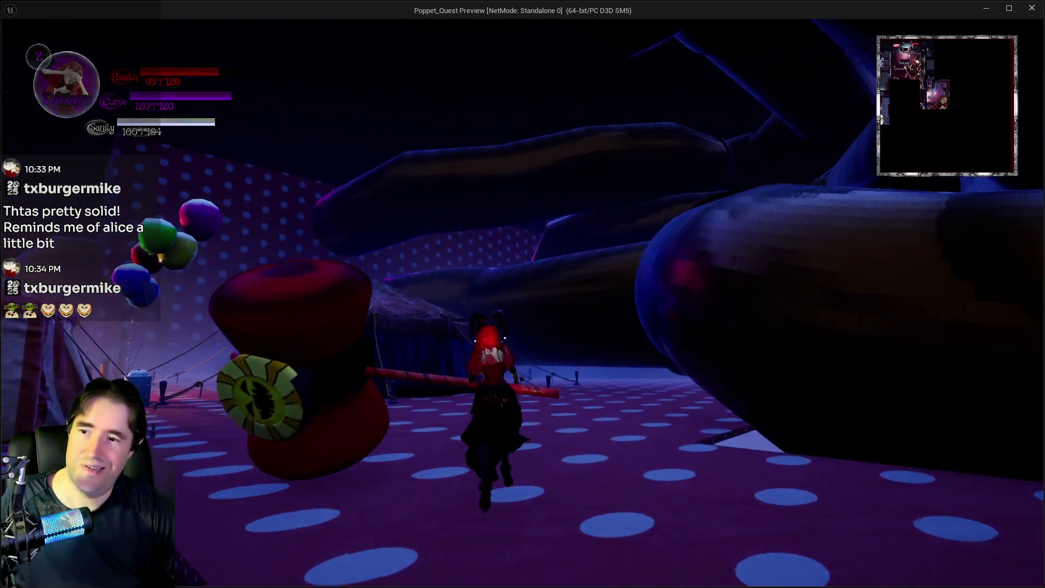
{"action": "key", "text": "w"}
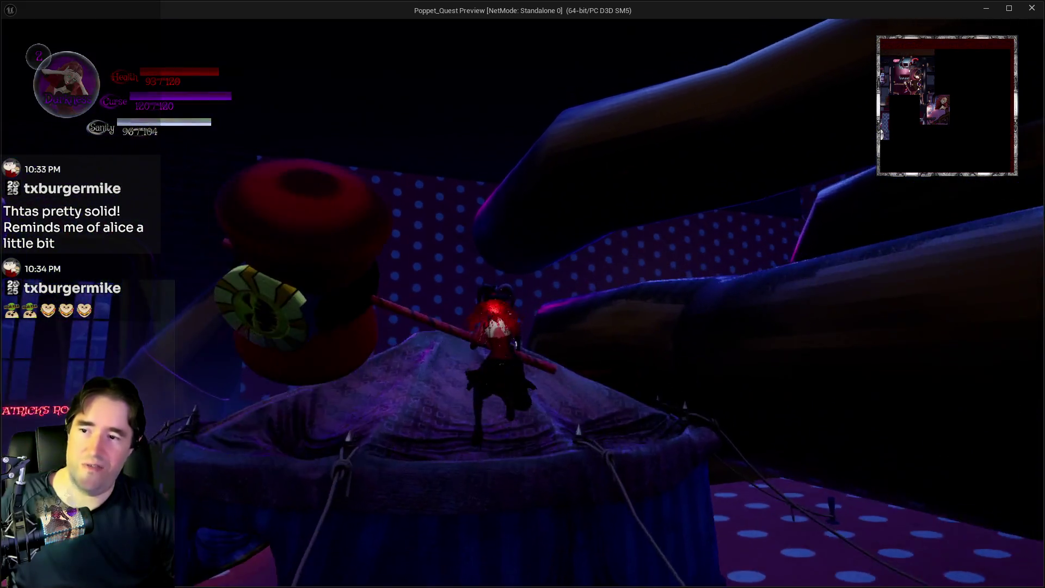
{"action": "key", "text": "w"}
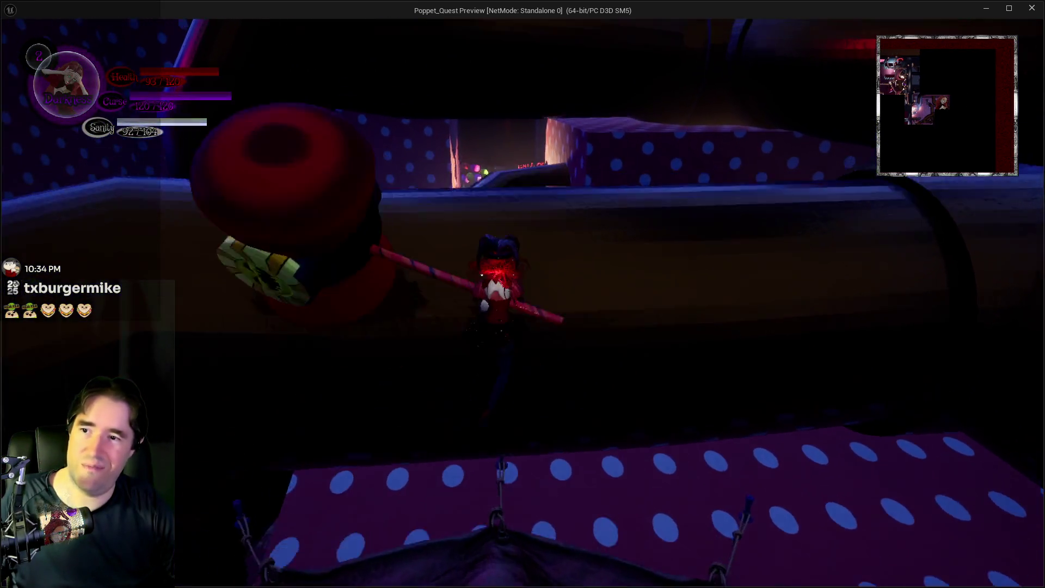
{"action": "key", "text": "w"}
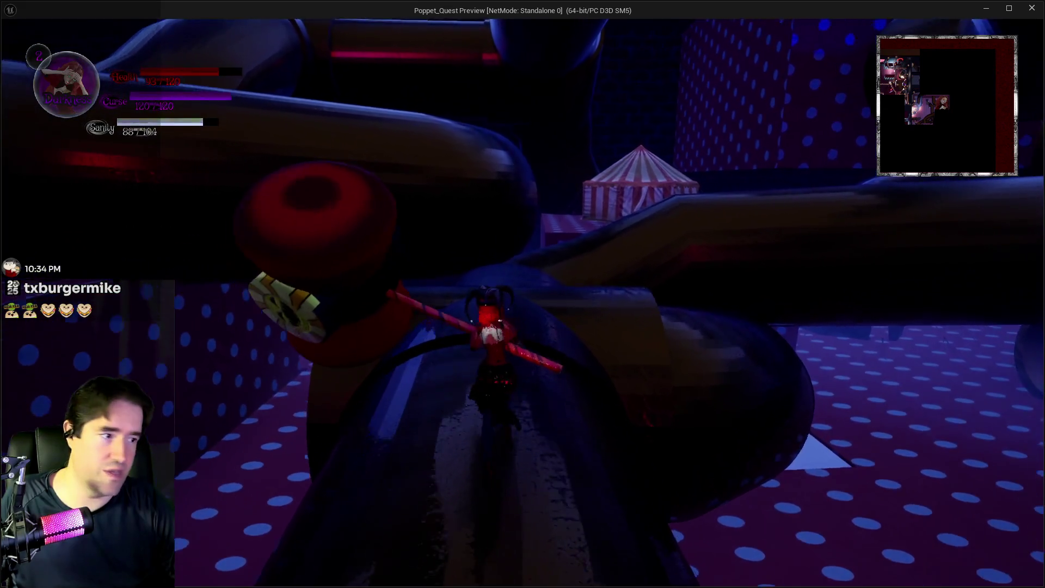
{"action": "key", "text": "w"}
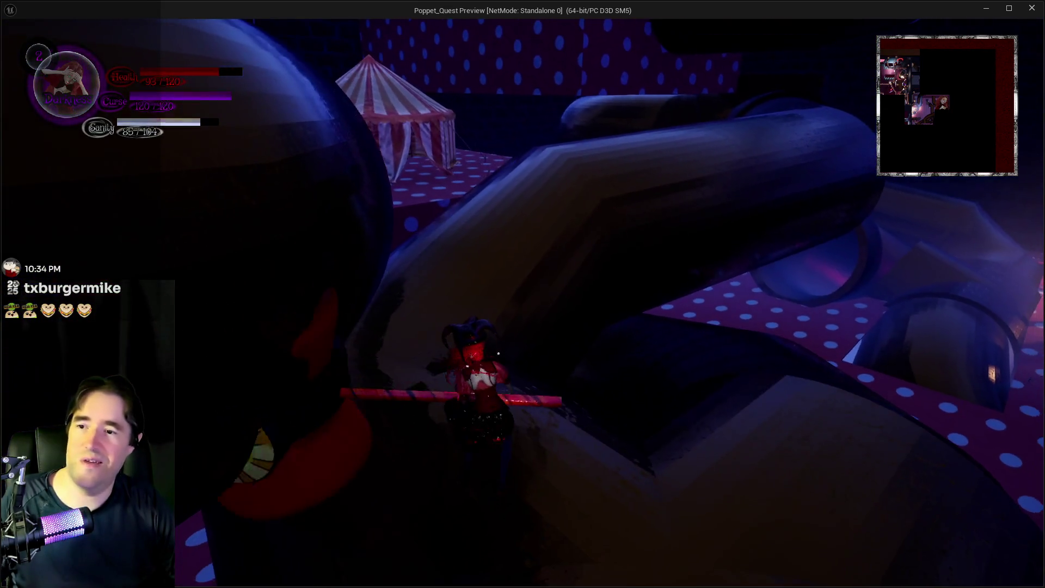
{"action": "key", "text": "w"}
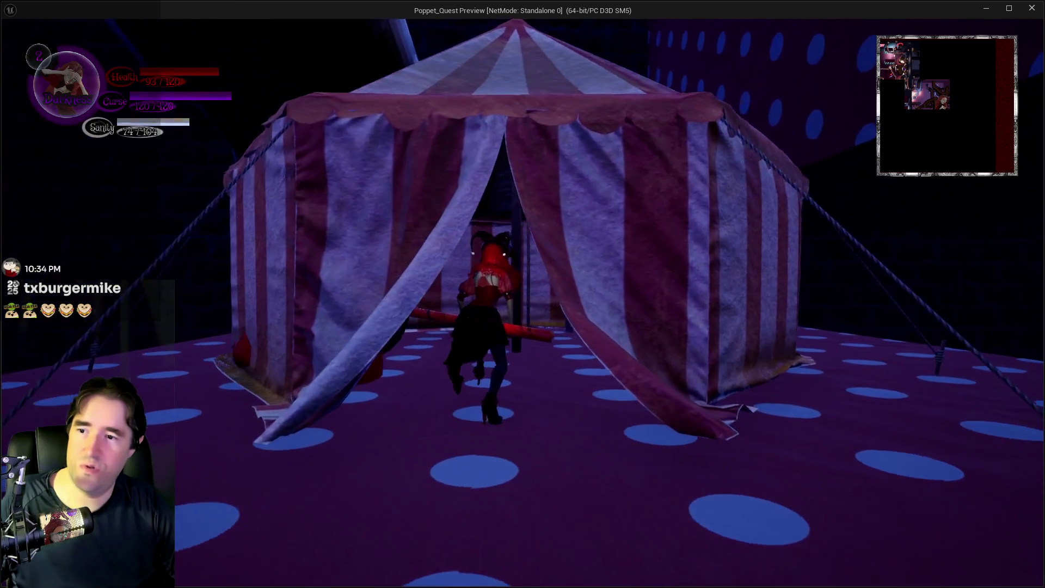
{"action": "key", "text": "w"}
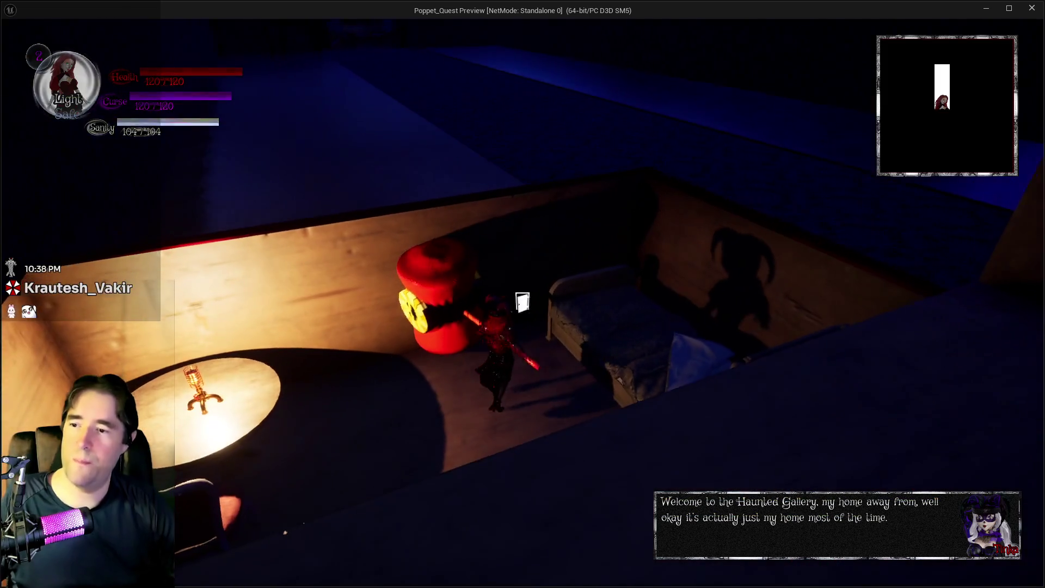
Overwrite save slot PoppetQuestSave1 with the Haunted Gallery progress, then bring up the collectibles screen.
{"action": "key", "text": "Escape"}
{"action": "left_click", "coordinate": [546, 336]}
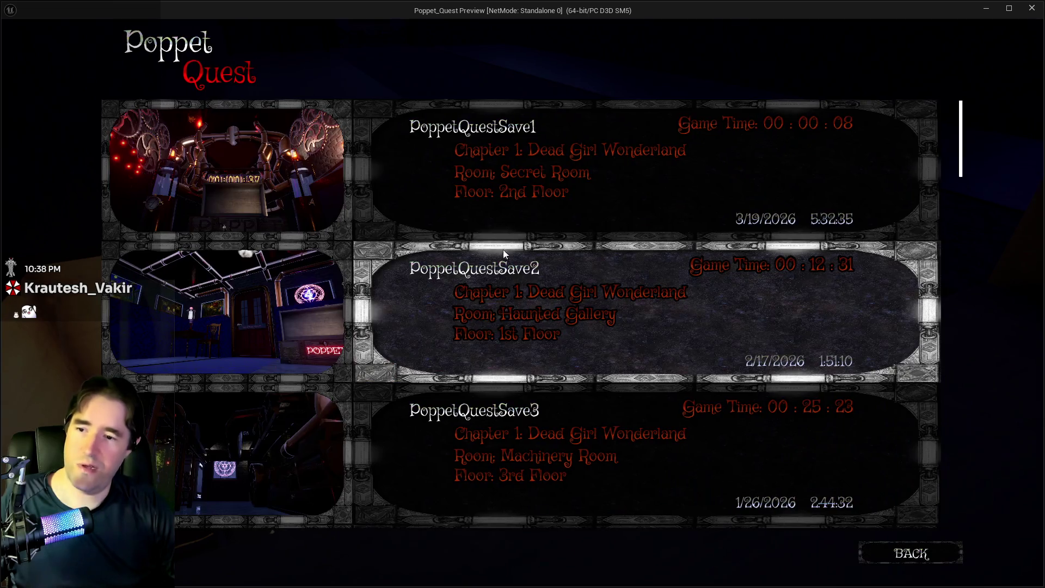
{"action": "left_click", "coordinate": [512, 218]}
{"action": "left_click", "coordinate": [615, 363]}
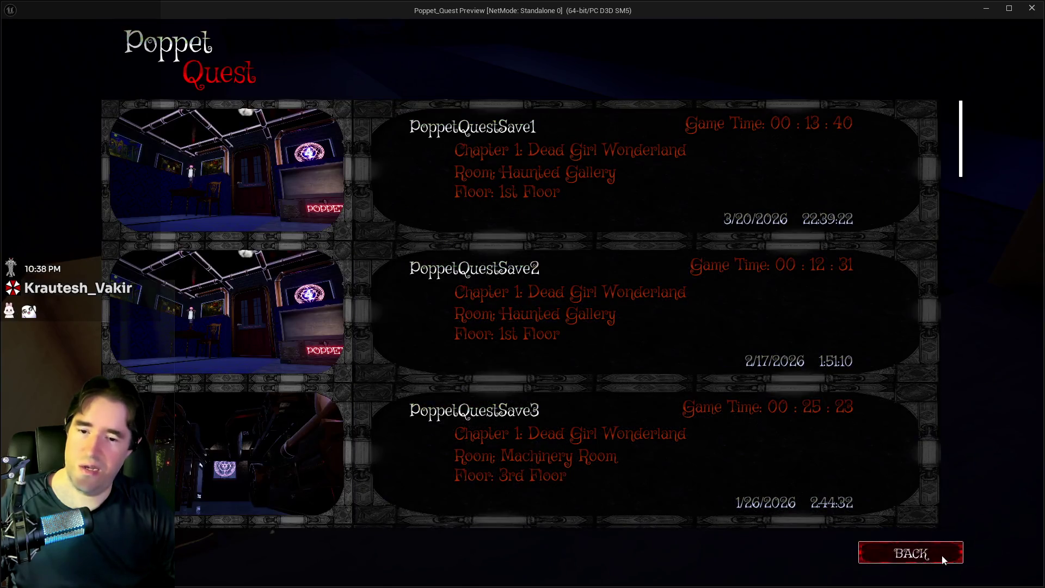
{"action": "left_click", "coordinate": [941, 554]}
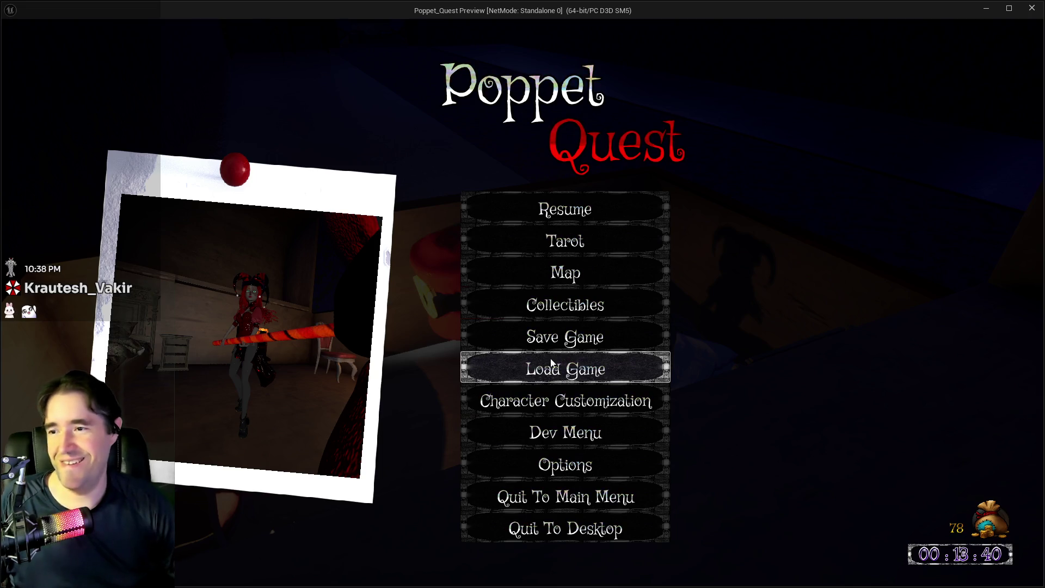
{"action": "left_click", "coordinate": [566, 303]}
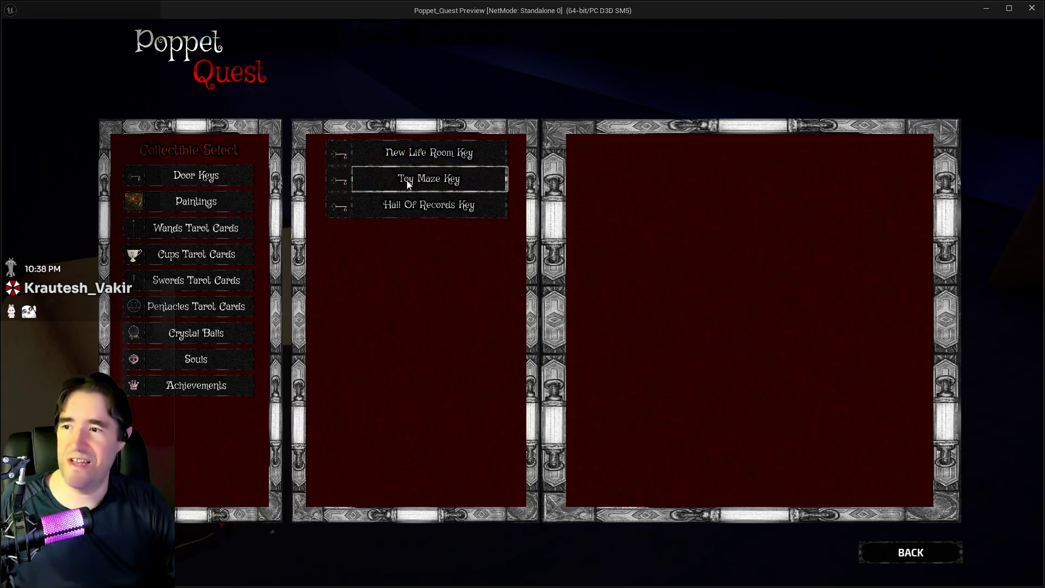
{"action": "left_click", "coordinate": [407, 184]}
{"action": "left_click", "coordinate": [429, 197]}
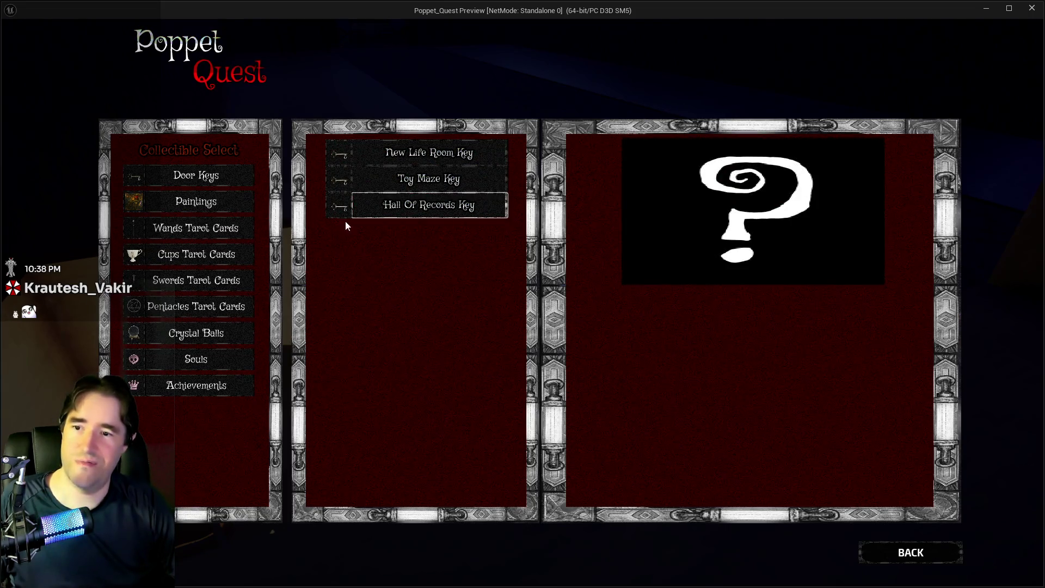
{"action": "left_click", "coordinate": [201, 233]}
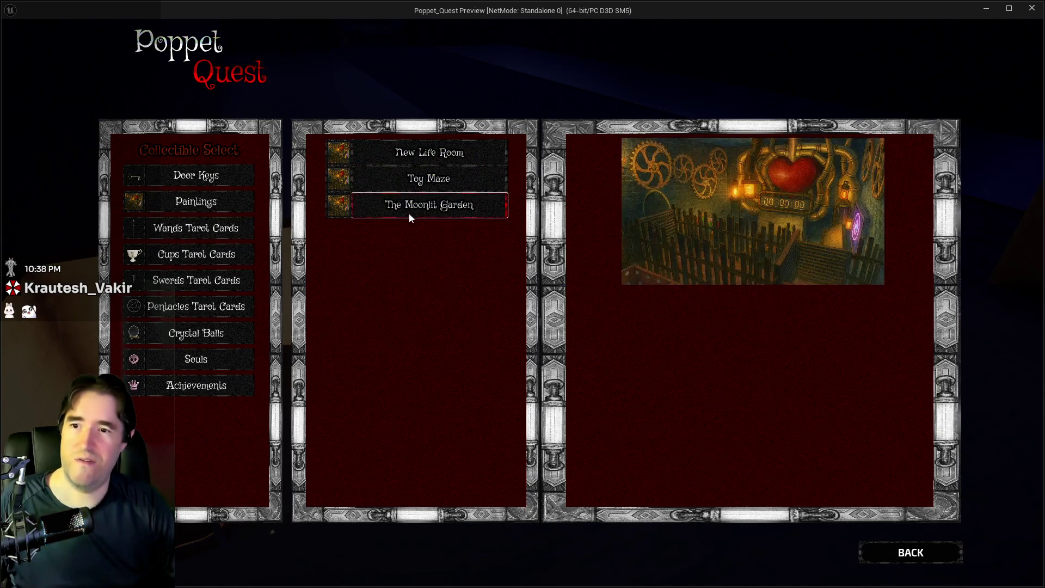
{"action": "left_click", "coordinate": [213, 335]}
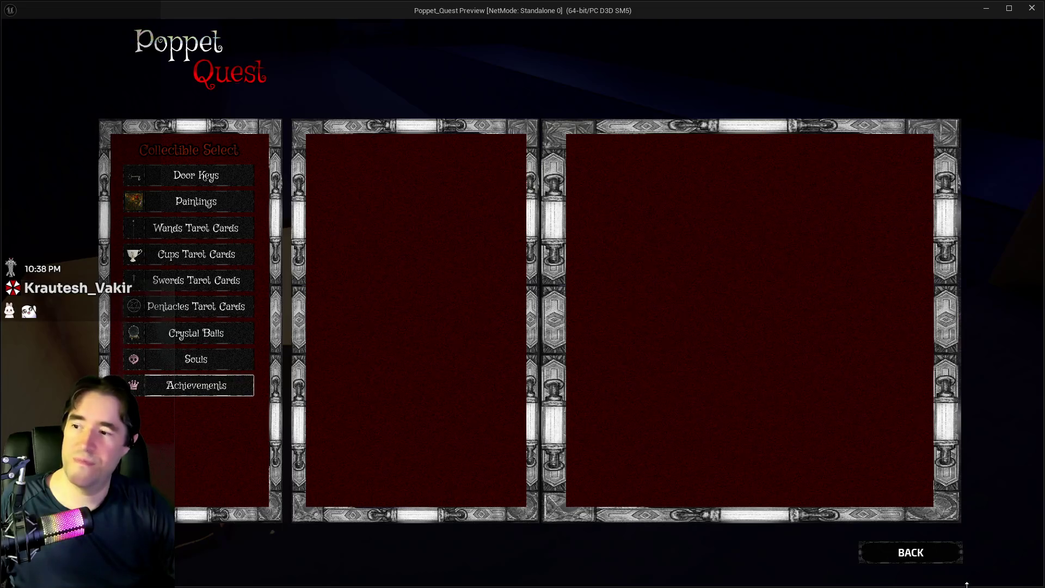
{"action": "left_click", "coordinate": [911, 553]}
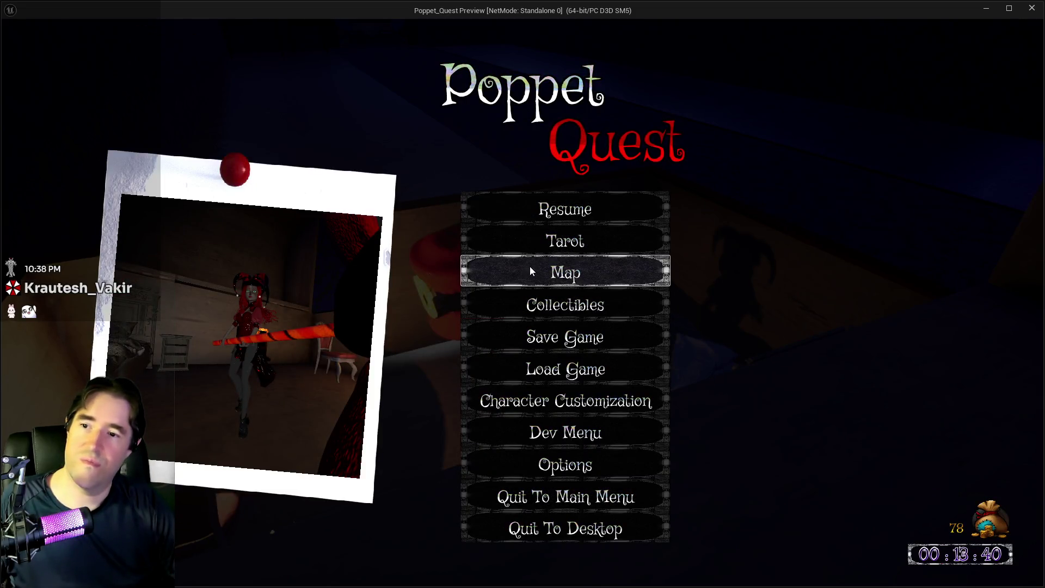
{"action": "left_click", "coordinate": [537, 239]}
{"action": "mouse_move", "coordinate": [241, 166]}
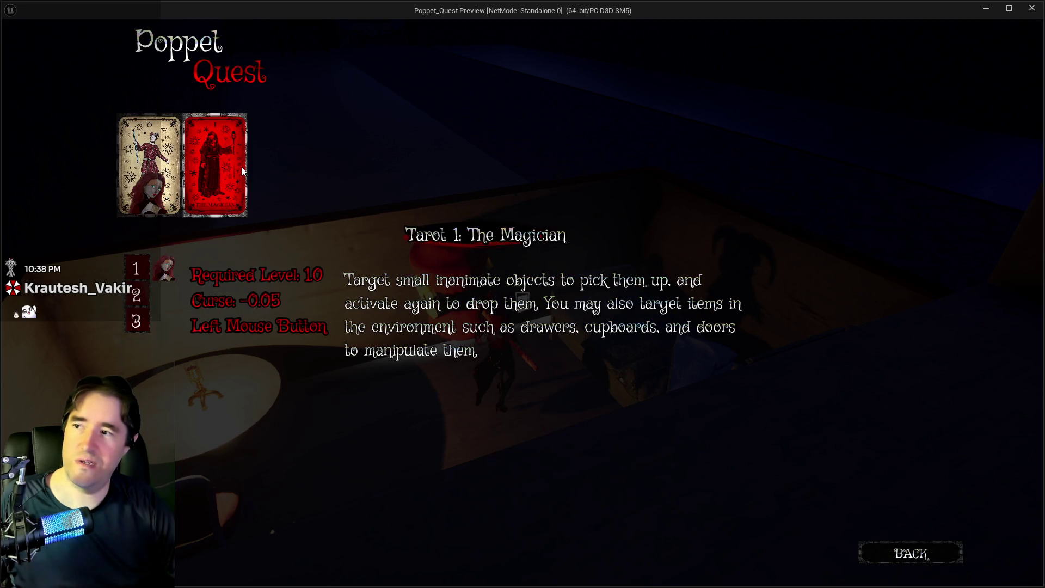
{"action": "left_click", "coordinate": [151, 161]}
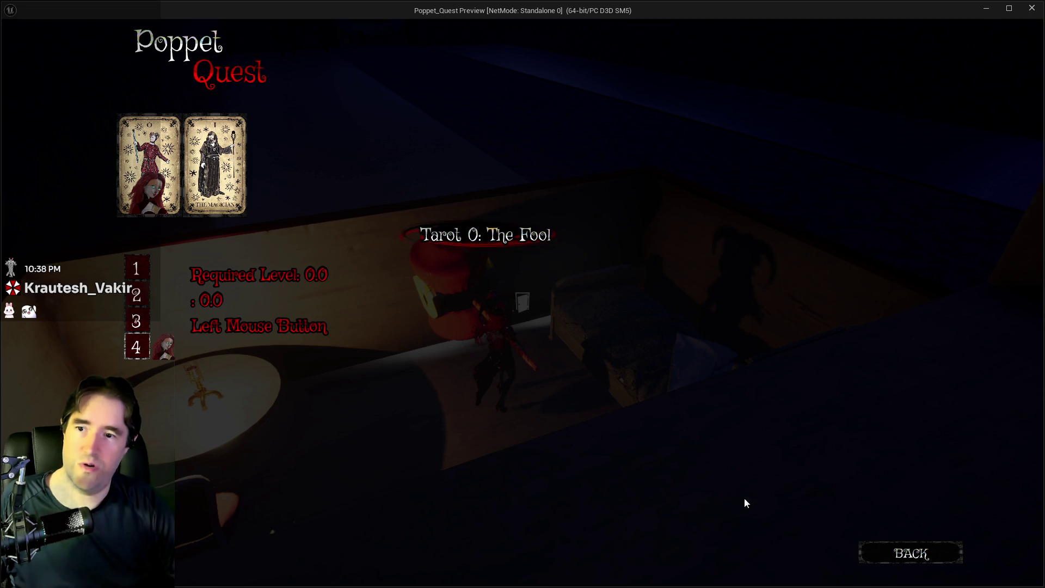
{"action": "left_click", "coordinate": [900, 555]}
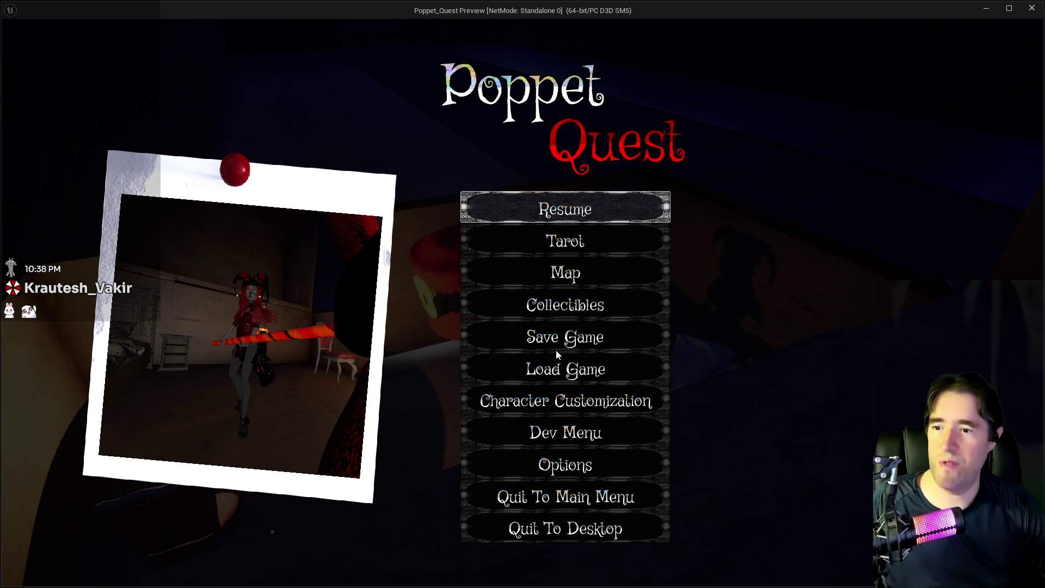
Browse the VIDEO, AUDIO and Input option tabs, leave Options, and resume gameplay.
{"action": "left_click", "coordinate": [557, 480]}
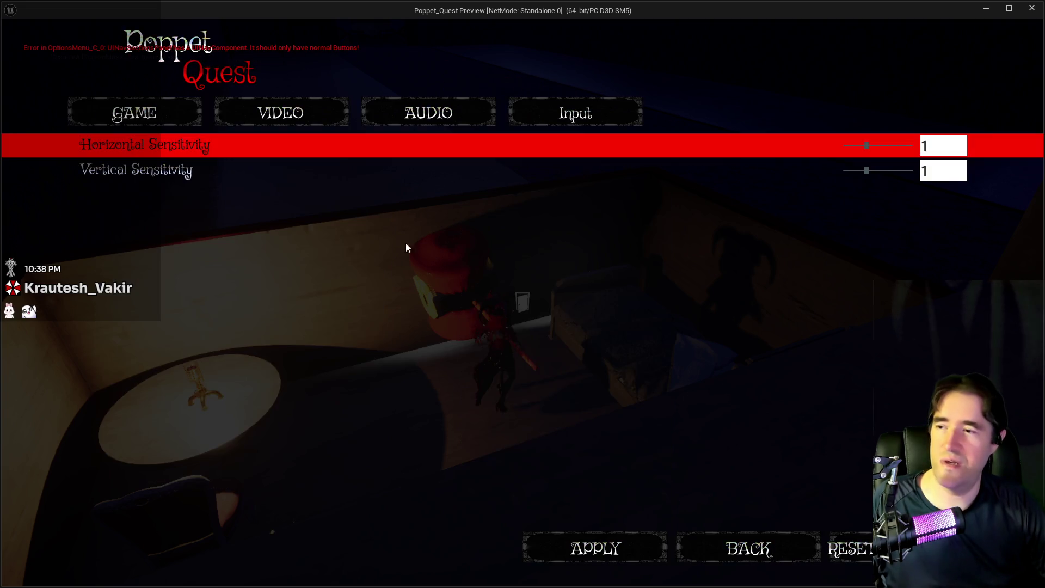
{"action": "left_click", "coordinate": [305, 113]}
{"action": "left_click", "coordinate": [414, 113]}
{"action": "left_click", "coordinate": [520, 114]}
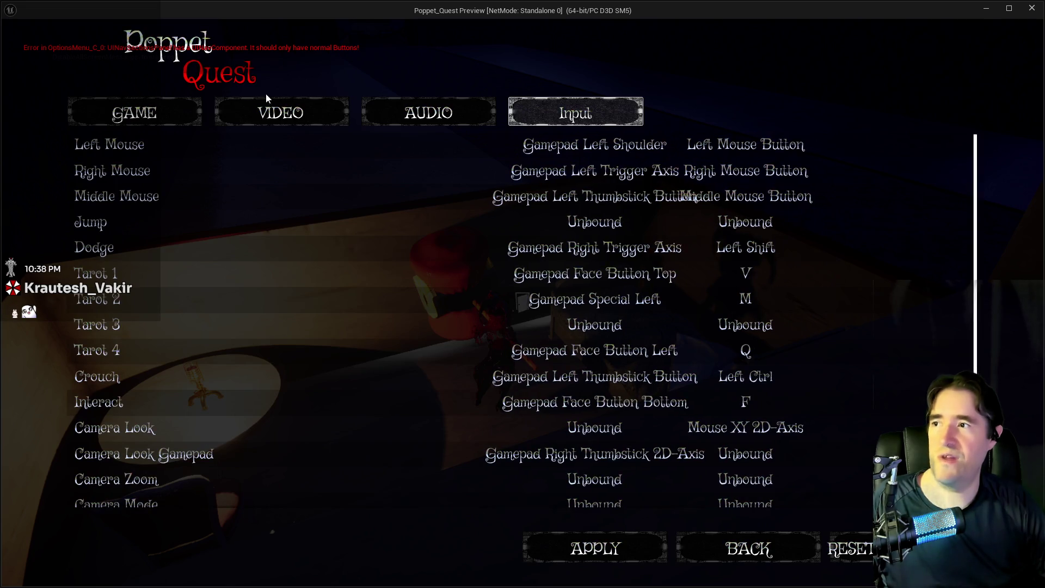
{"action": "left_click", "coordinate": [751, 558]}
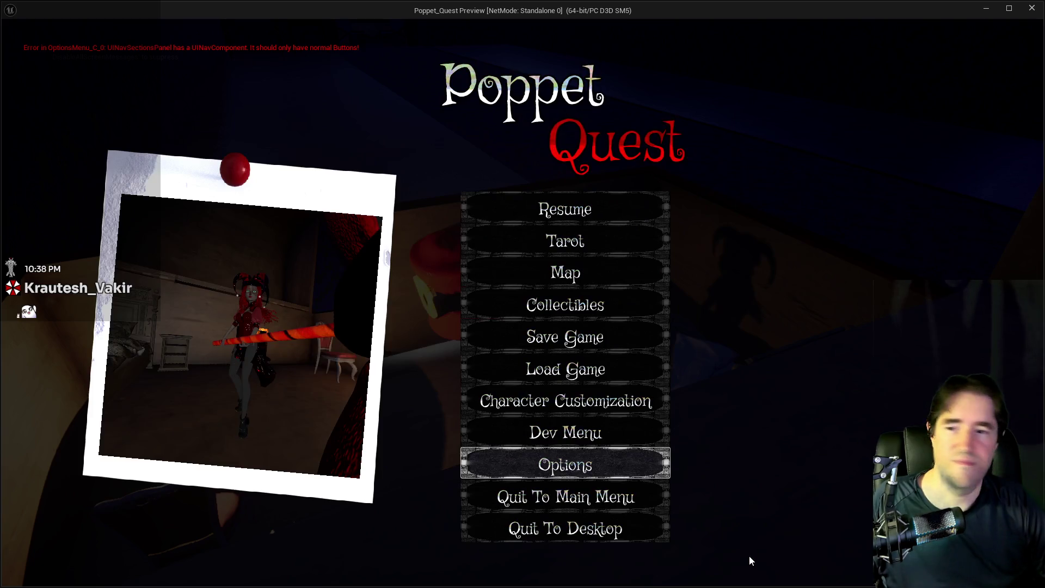
{"action": "left_click", "coordinate": [619, 210]}
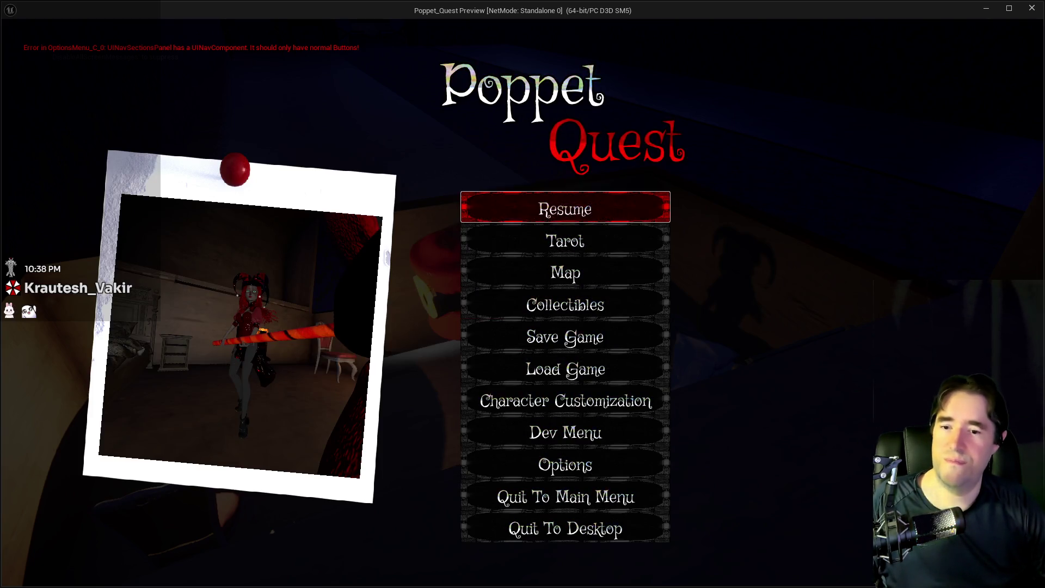
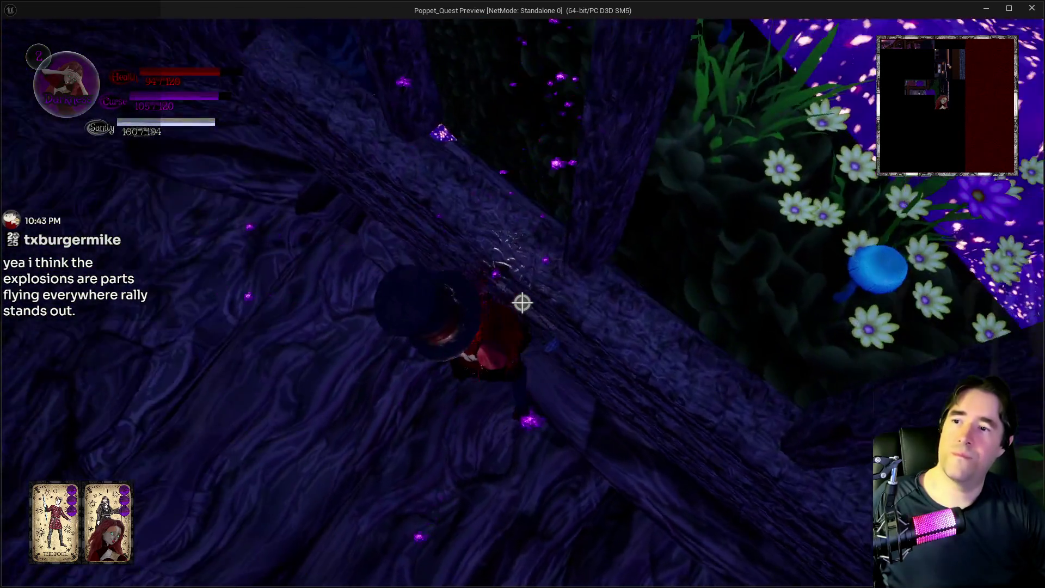
Walk the poppet through the dark forest's glowing mushrooms and jump onto the large mushroom cap.
{"action": "key", "text": "w"}
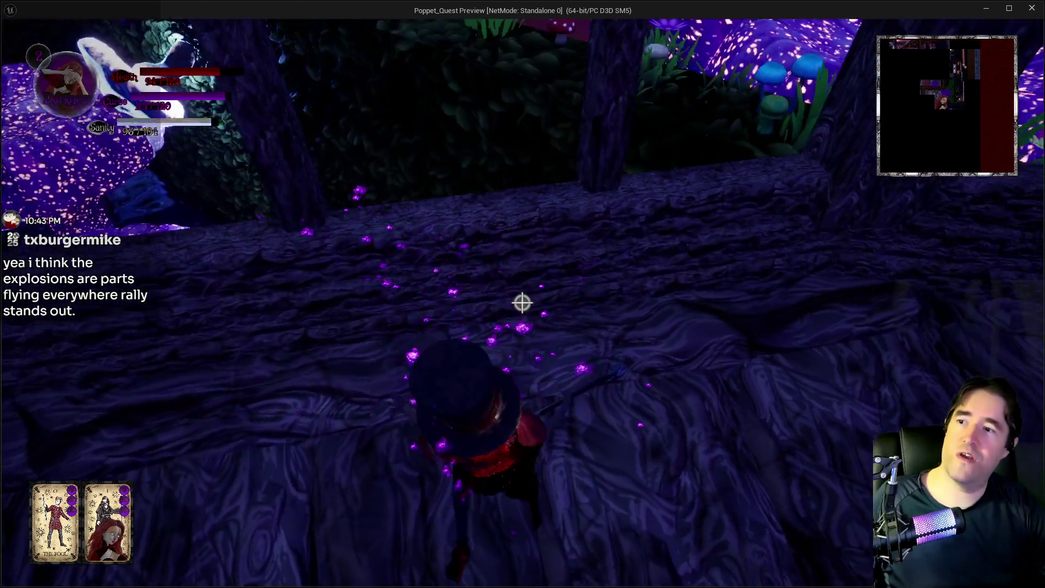
{"action": "key", "text": "w"}
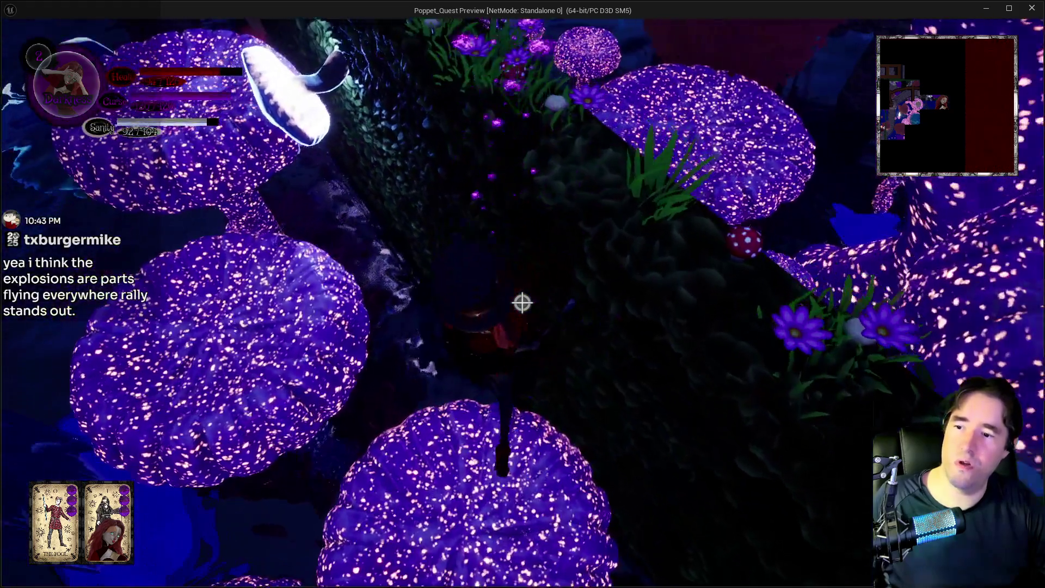
{"action": "key", "text": "w"}
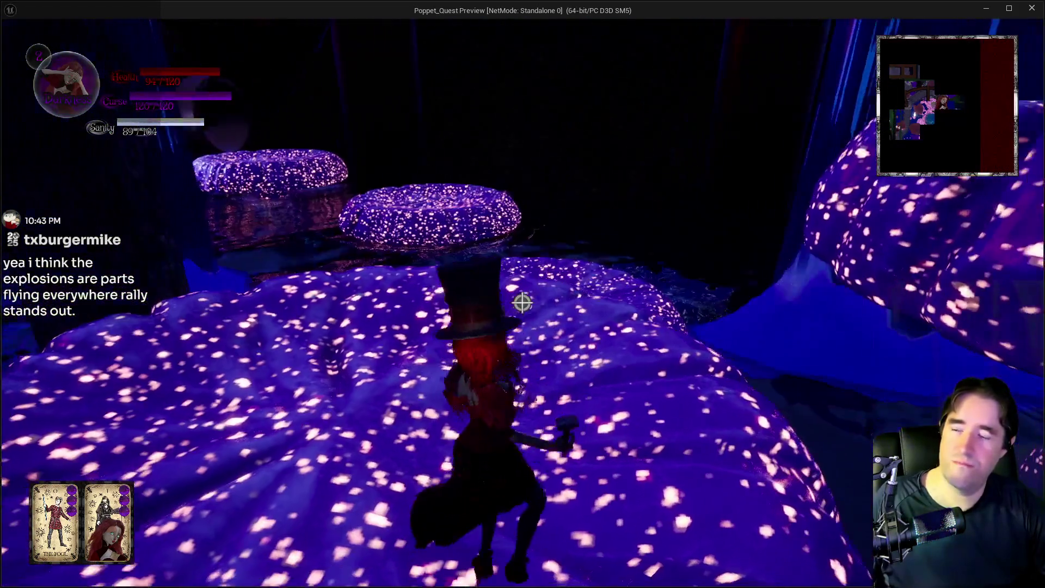
{"action": "key", "text": "w"}
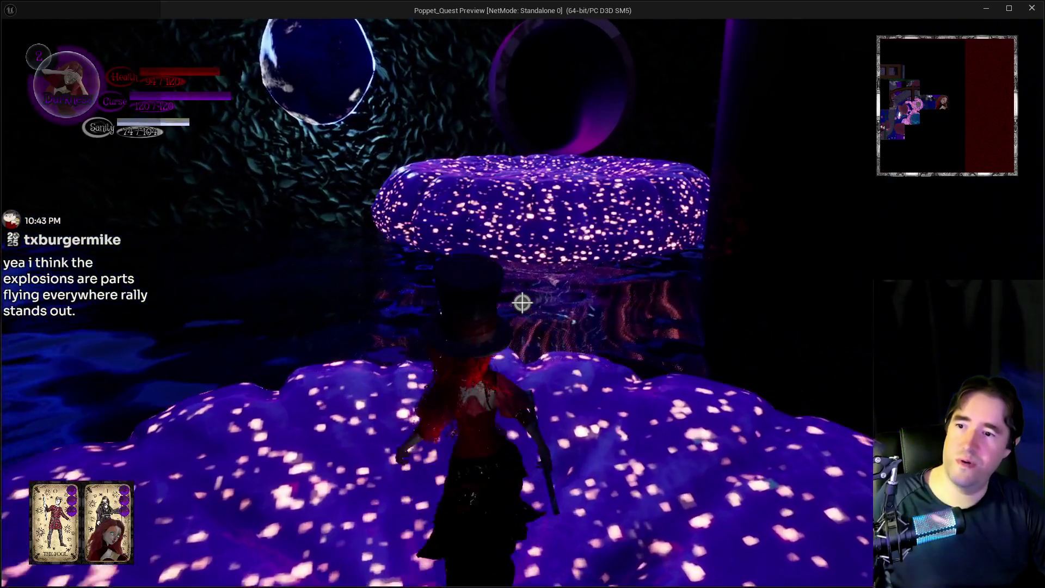
{"action": "key", "text": "space"}
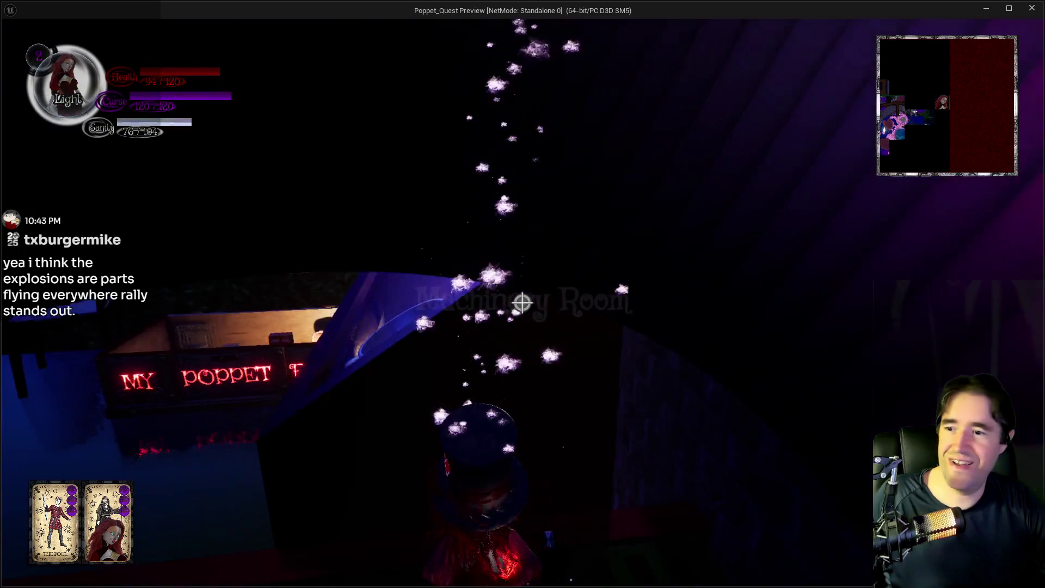
Walk from the stairs over the purple ledge and dollhouse bedroom into the dark safe room.
{"action": "key", "text": "w"}
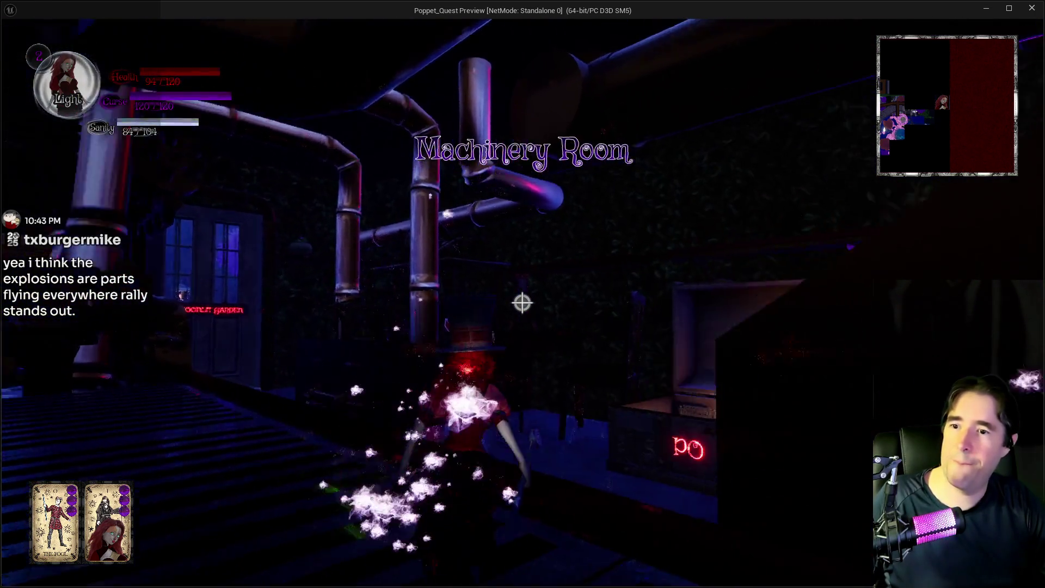
{"action": "key", "text": "w"}
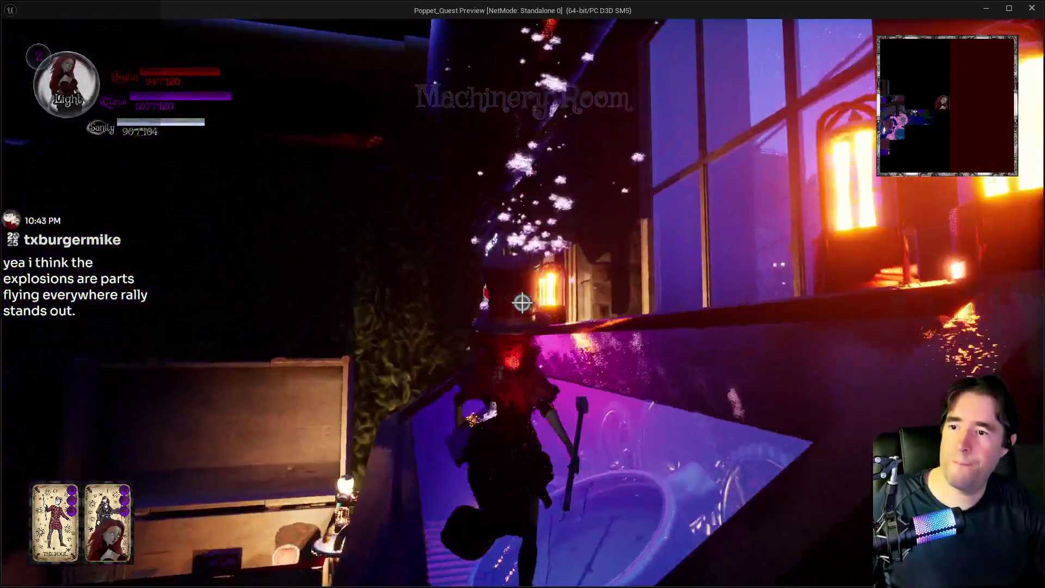
{"action": "key", "text": "w"}
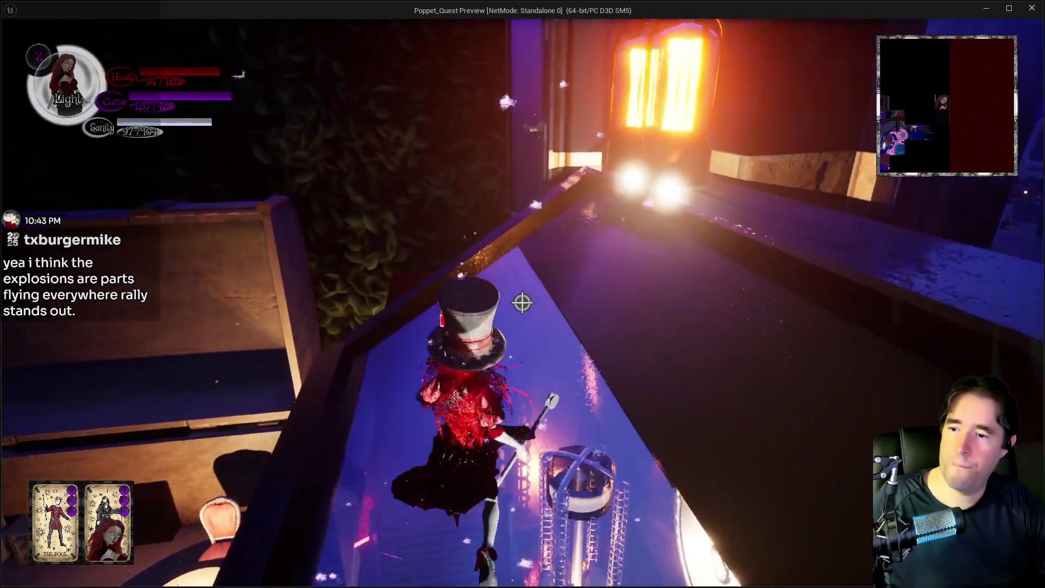
{"action": "key", "text": "w"}
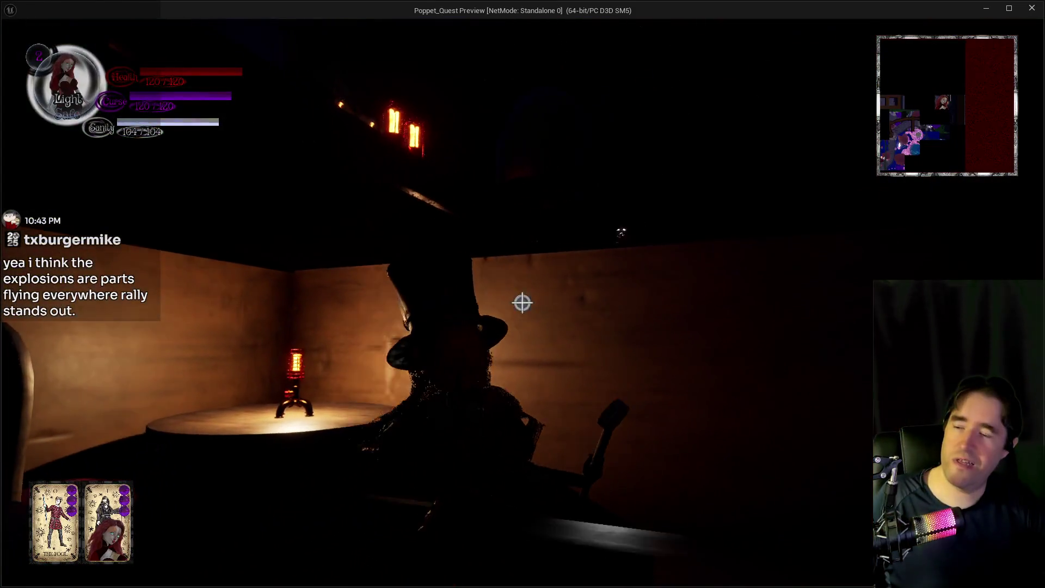
Overwrite save slot PoppetQuestSave1 with the current progress and resume play.
{"action": "key", "text": "Escape"}
{"action": "left_click", "coordinate": [485, 366]}
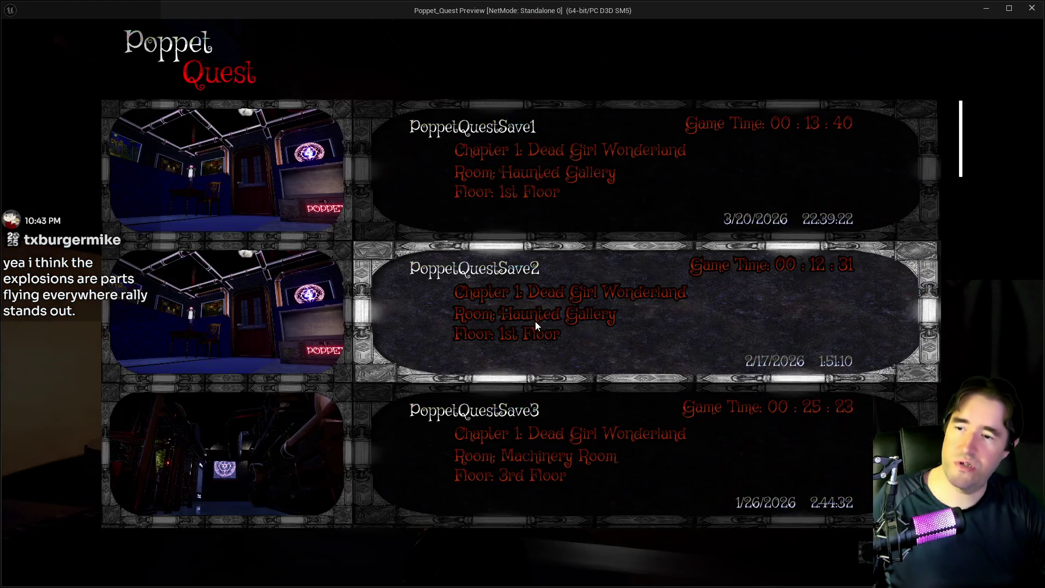
{"action": "left_click", "coordinate": [466, 174]}
{"action": "left_click", "coordinate": [614, 361]}
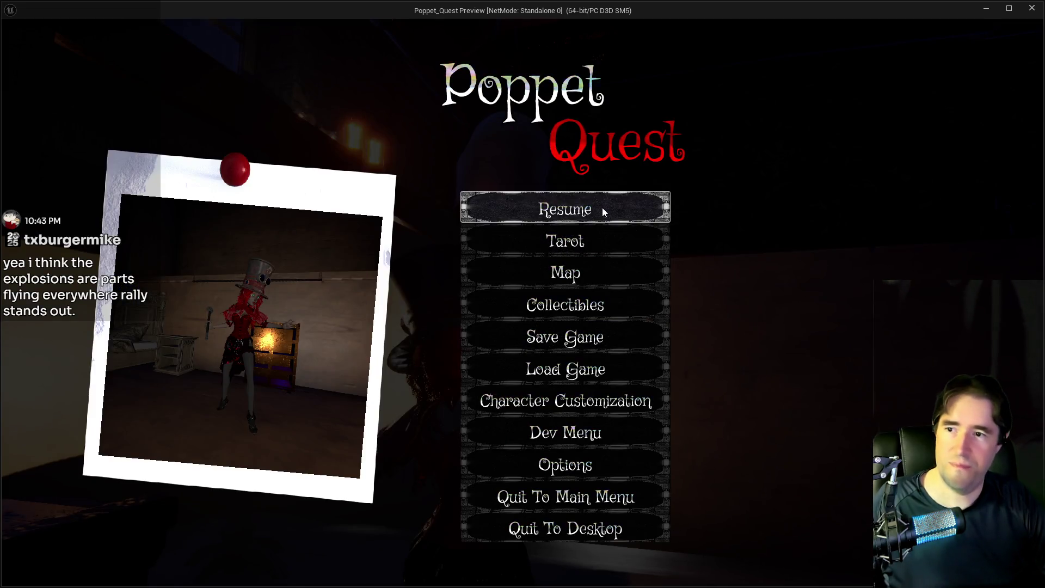
{"action": "left_click", "coordinate": [602, 209]}
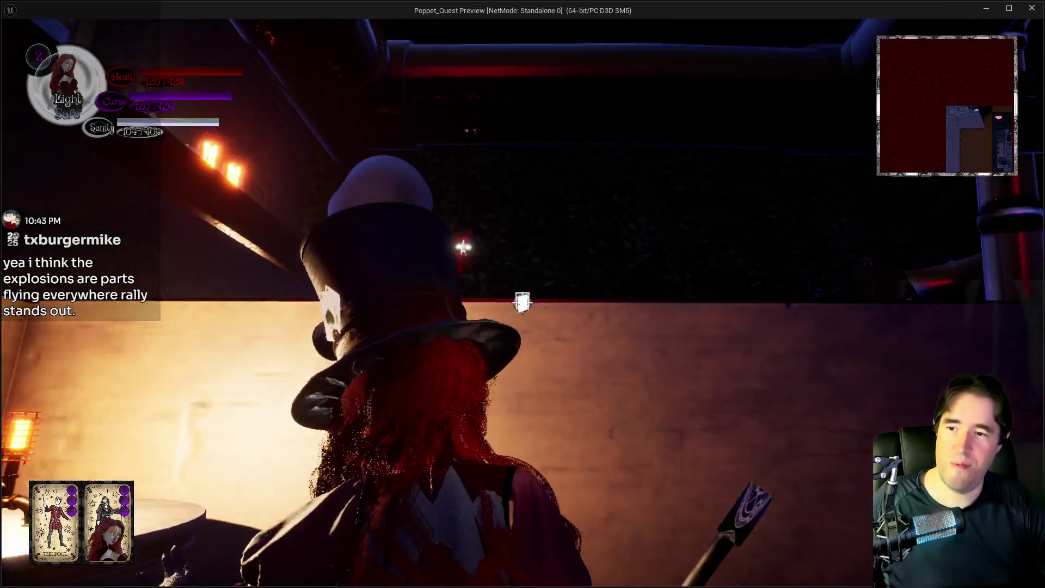
Walk past the red wall, over the blue plank and gear console to the locked door.
{"action": "key", "text": "w"}
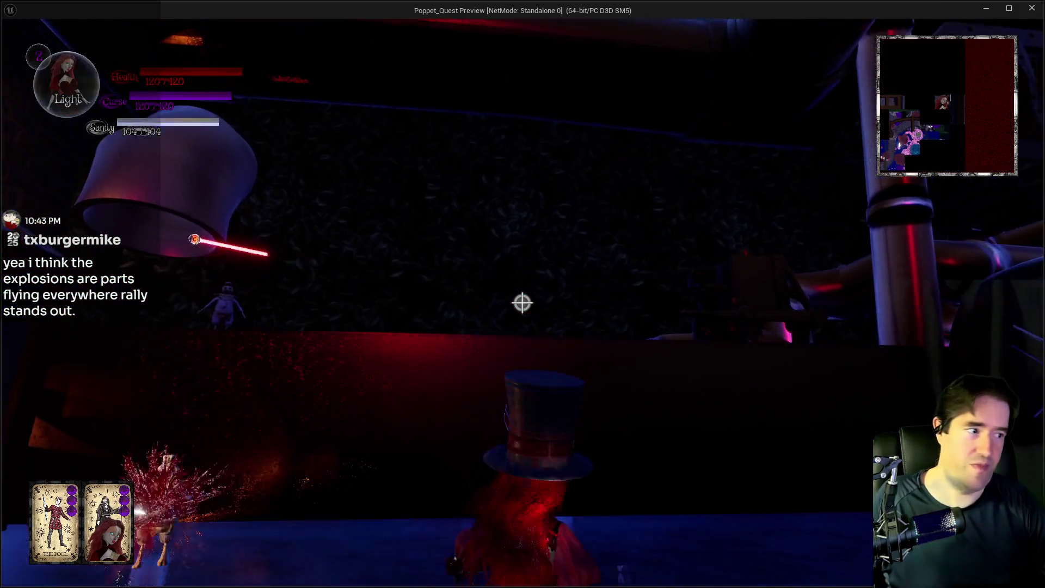
{"action": "key", "text": "w"}
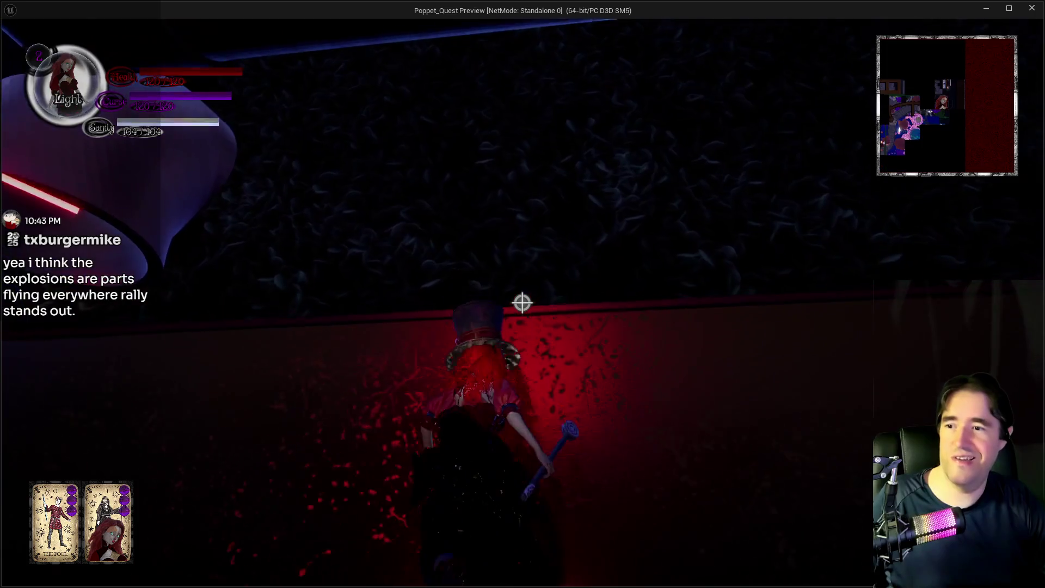
{"action": "key", "text": "w"}
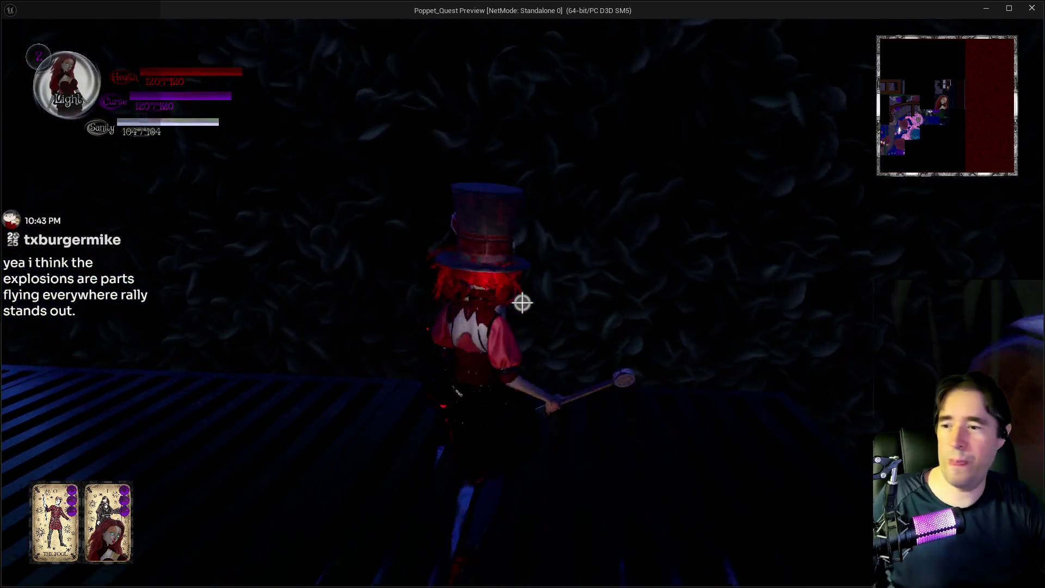
{"action": "key", "text": "w"}
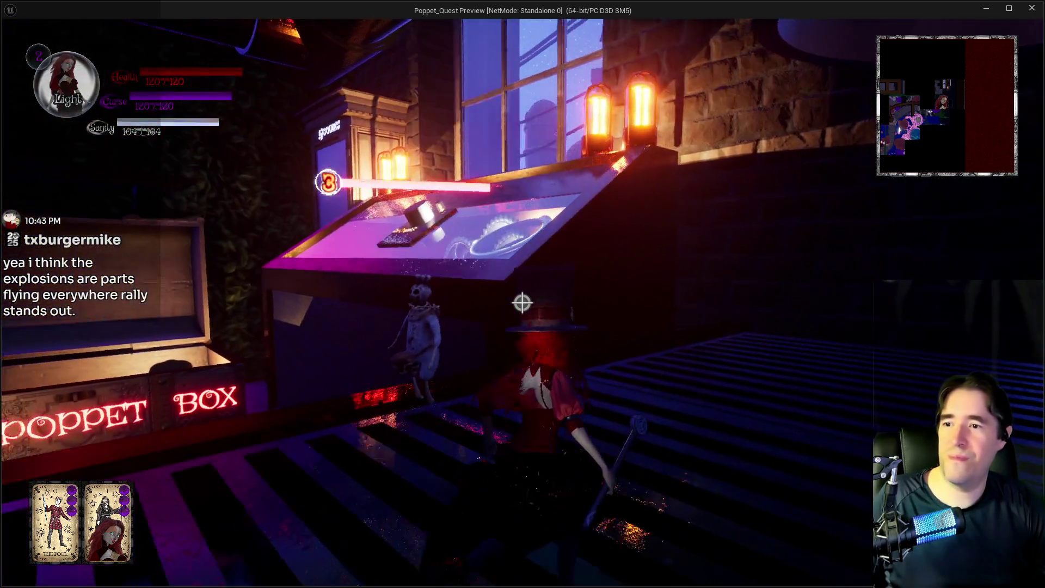
{"action": "key", "text": "w"}
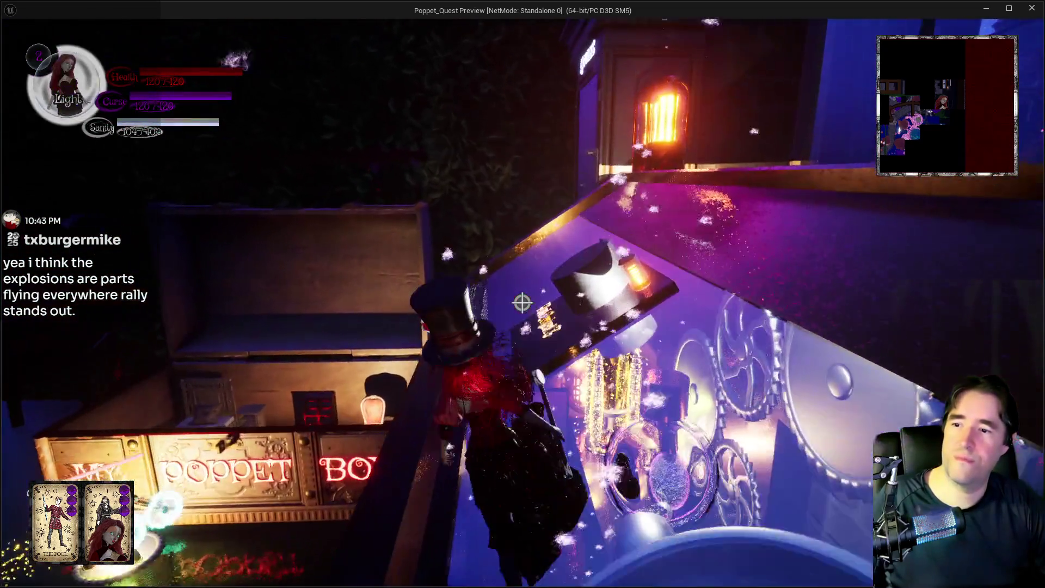
{"action": "key", "text": "w"}
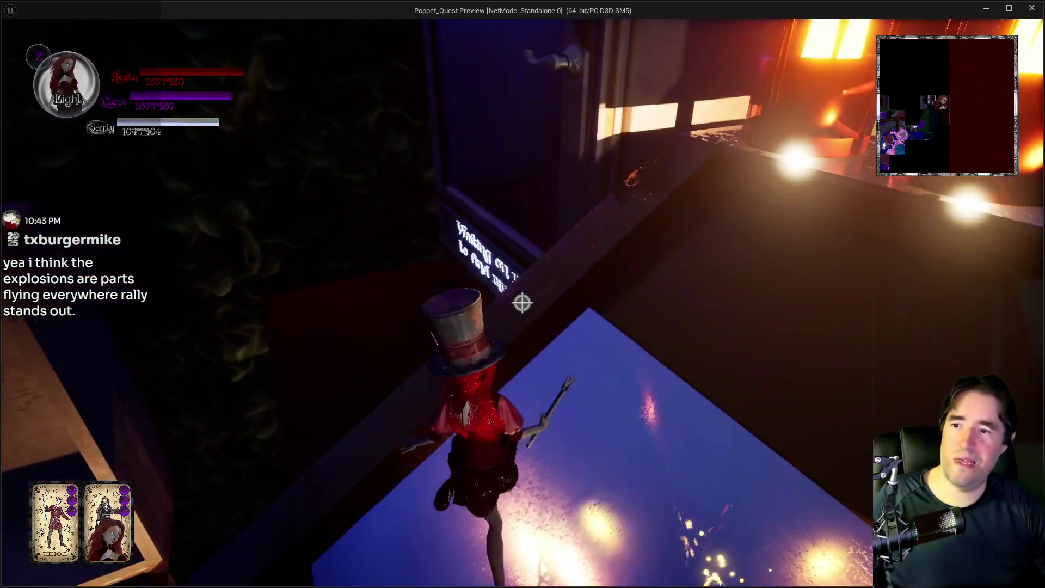
{"action": "key", "text": "w"}
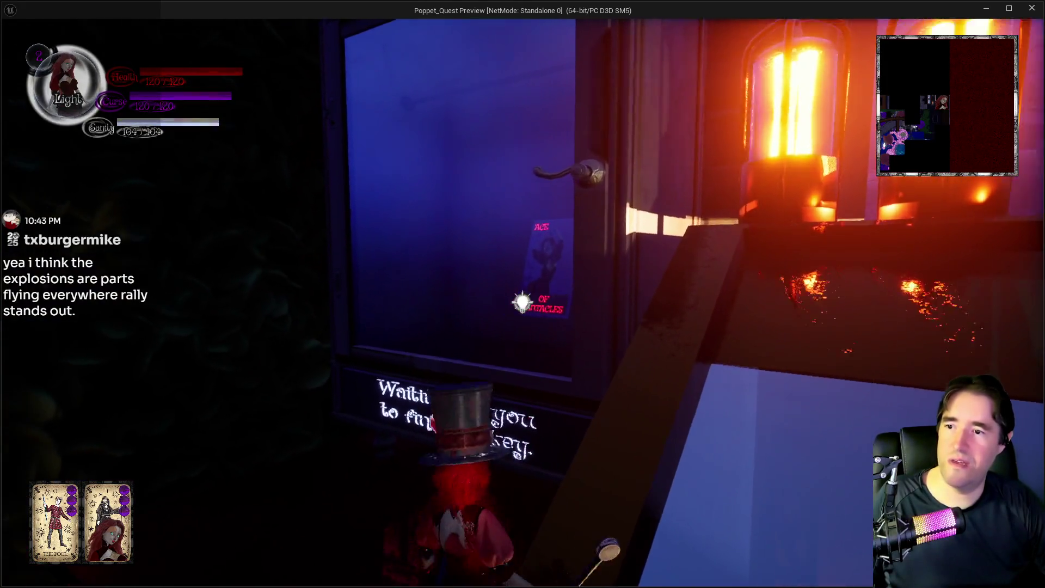
{"action": "key", "text": "w"}
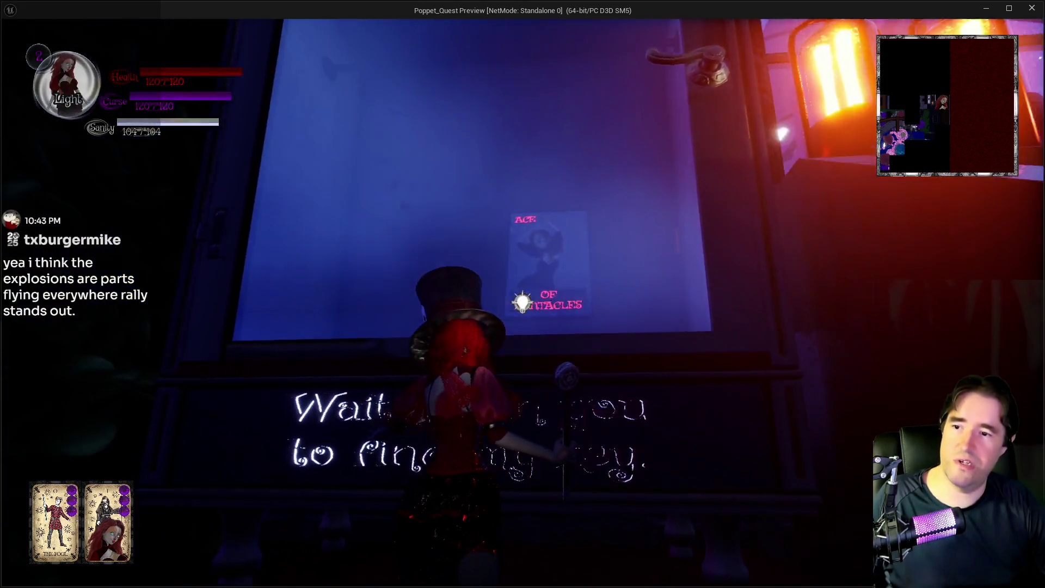
Climb onto the wooden cabinet beside the bed and cross its top.
{"action": "key", "text": "w"}
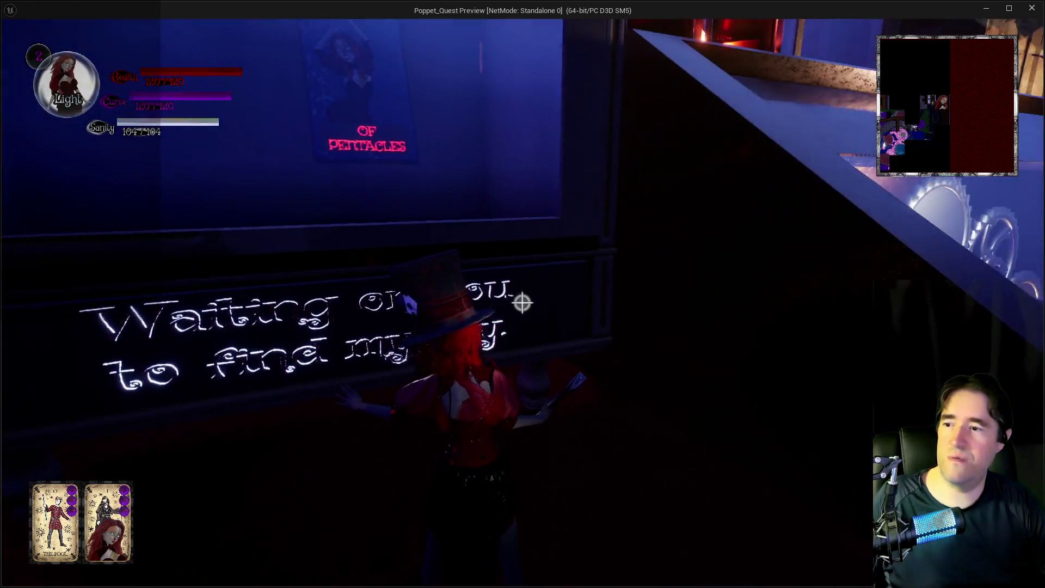
{"action": "key", "text": "w"}
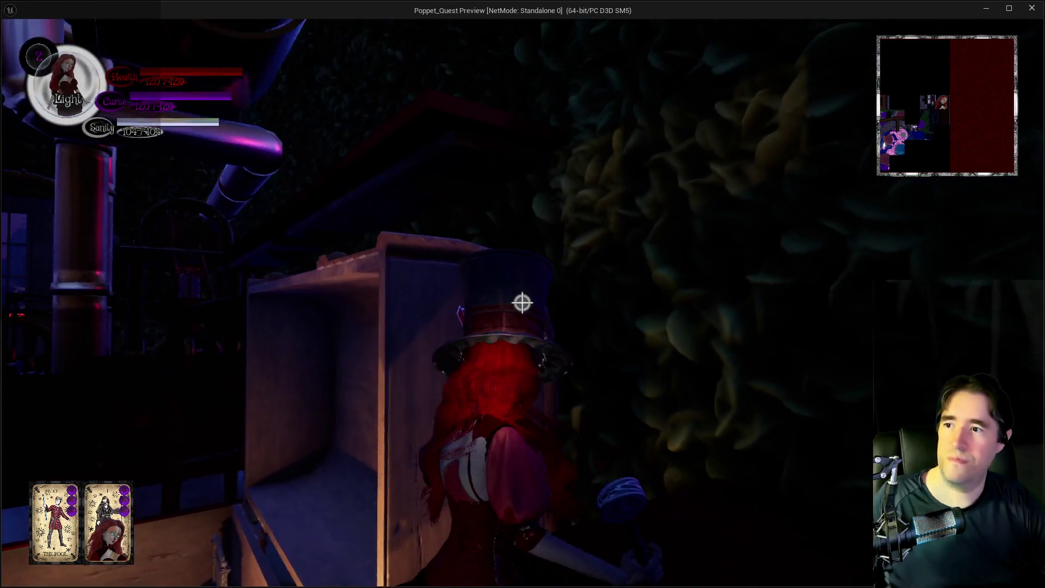
{"action": "key", "text": "w"}
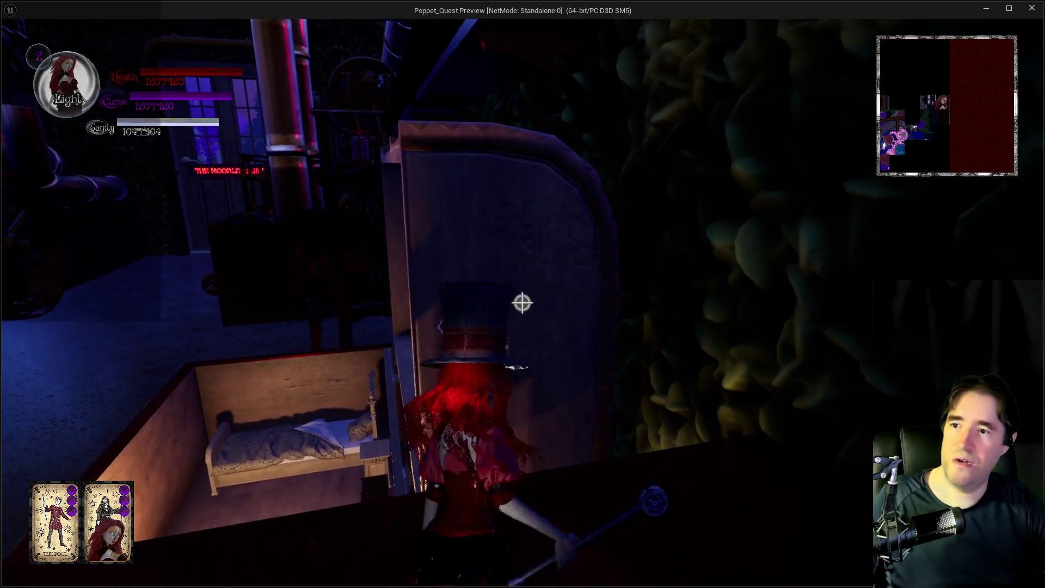
{"action": "key", "text": "space"}
{"action": "key", "text": "s"}
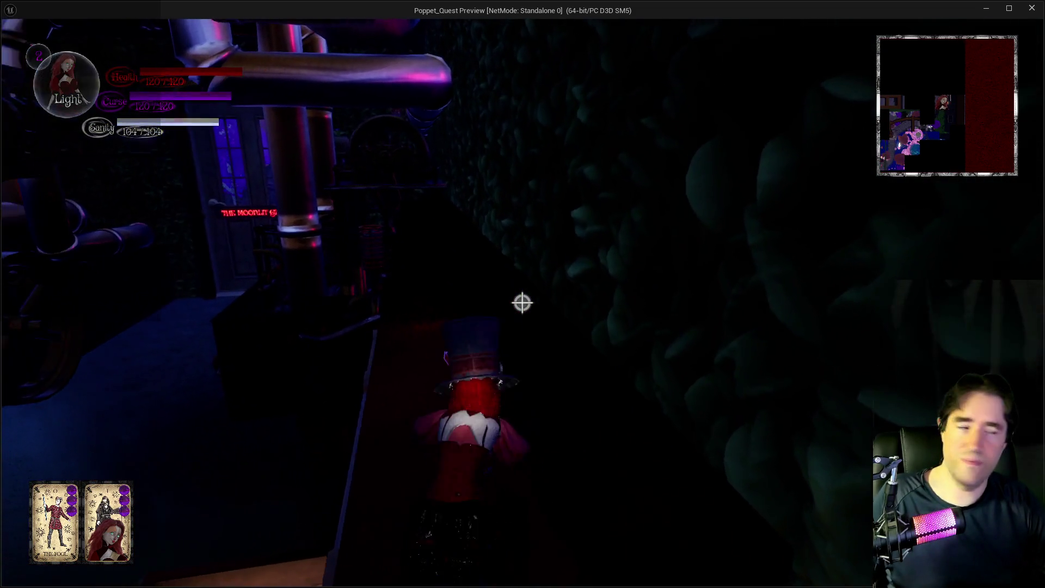
{"action": "key", "text": "w"}
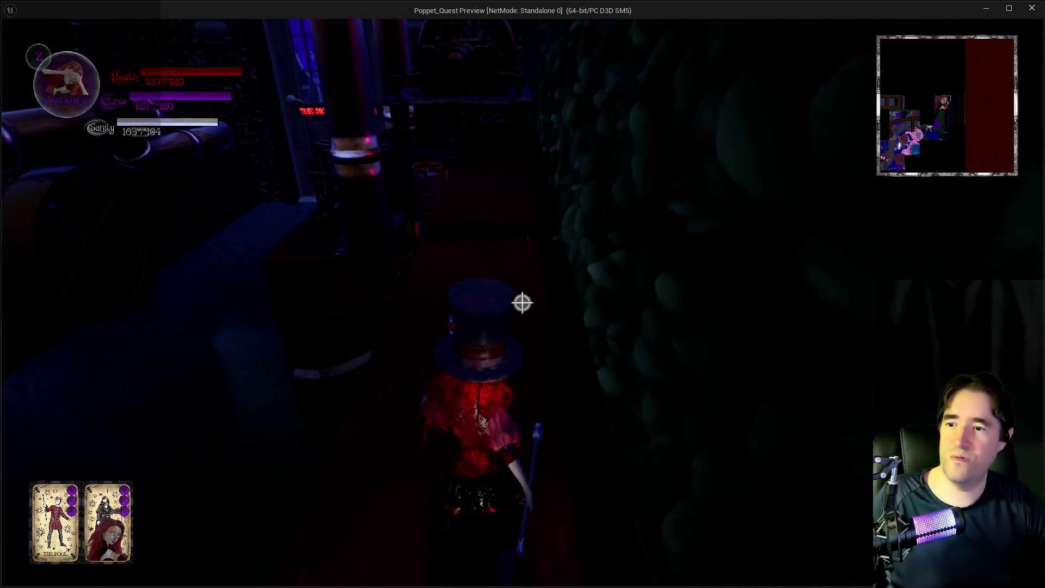
Cross the tabletop machinery onto the round machinery below the large pipe.
{"action": "key", "text": "w"}
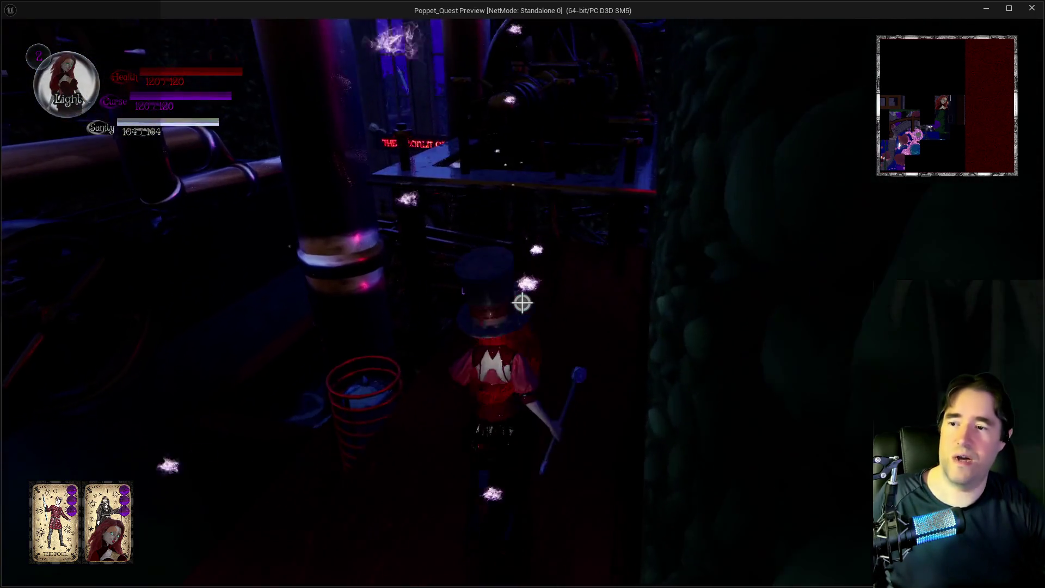
{"action": "key", "text": "w"}
{"action": "key", "text": "q"}
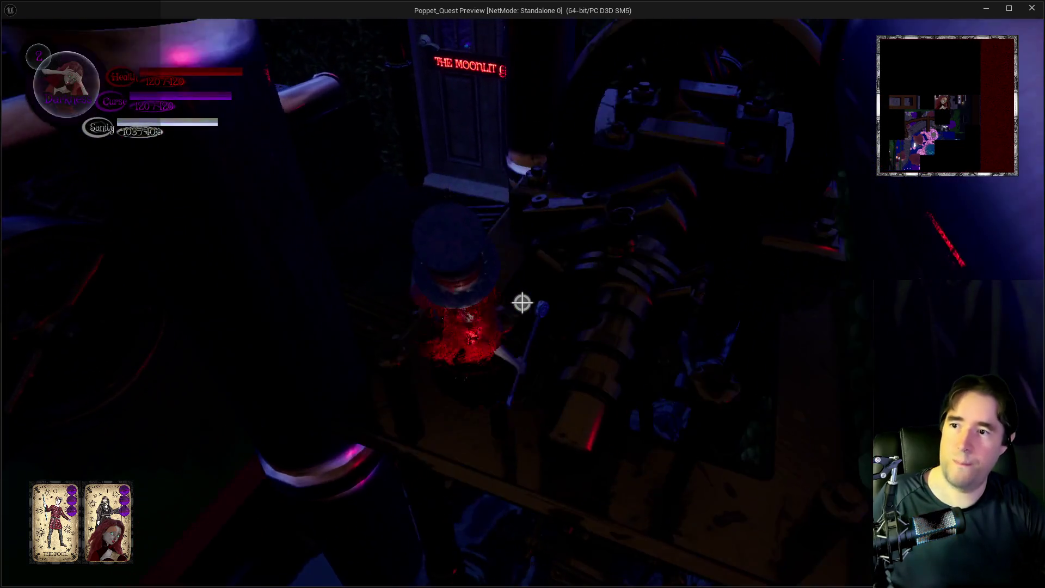
{"action": "key", "text": "w"}
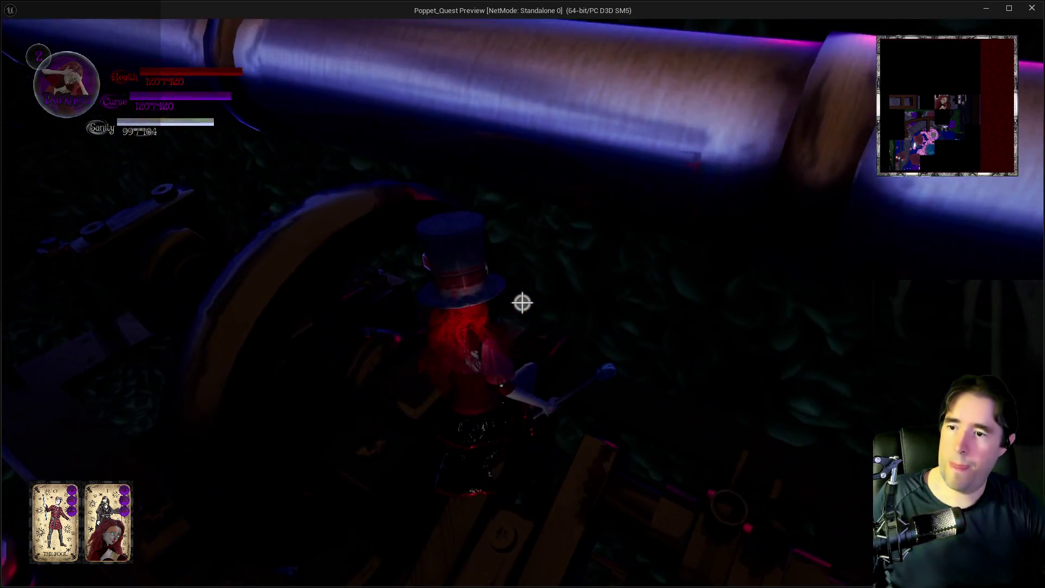
{"action": "key", "text": "w"}
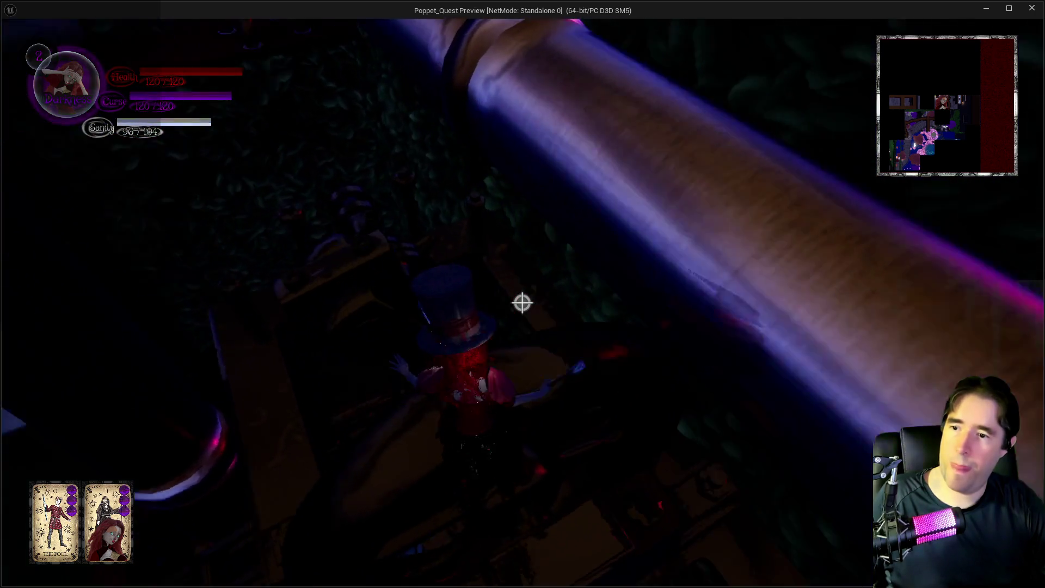
{"action": "key", "text": "w"}
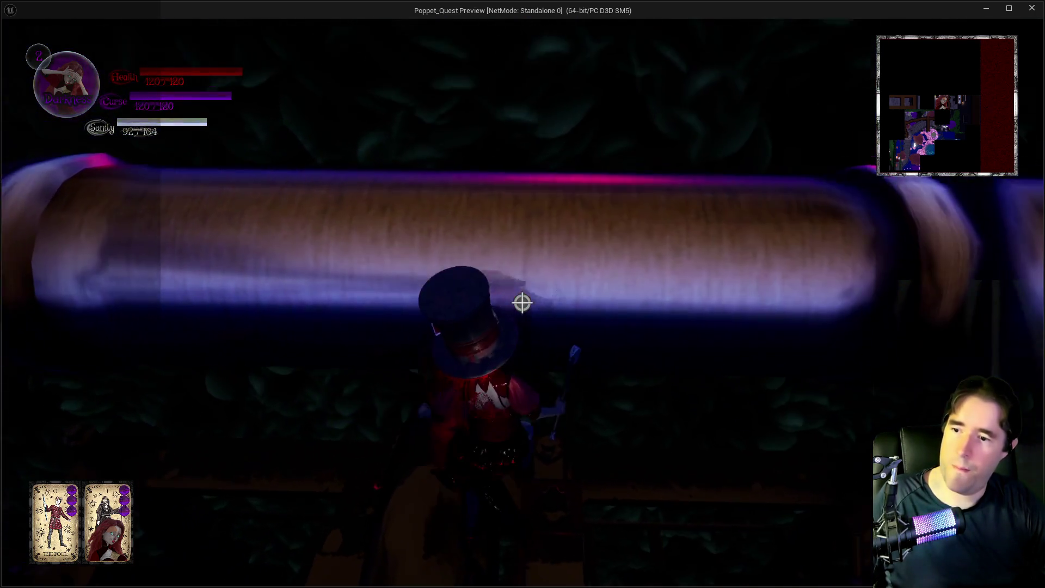
Move along beneath the overhead pipe and switch the poppet to Light form.
{"action": "key", "text": "w"}
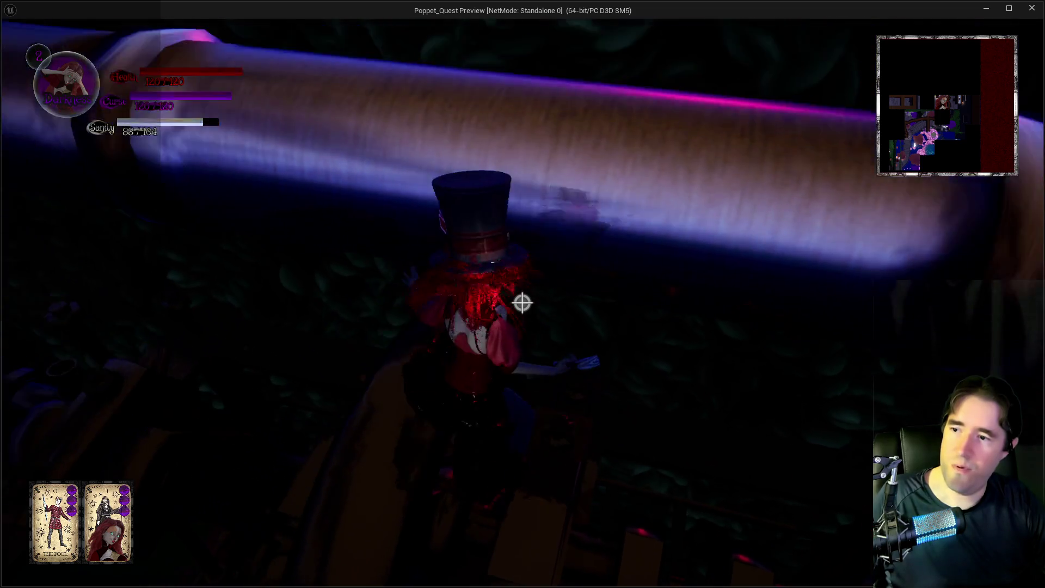
{"action": "key", "text": "w"}
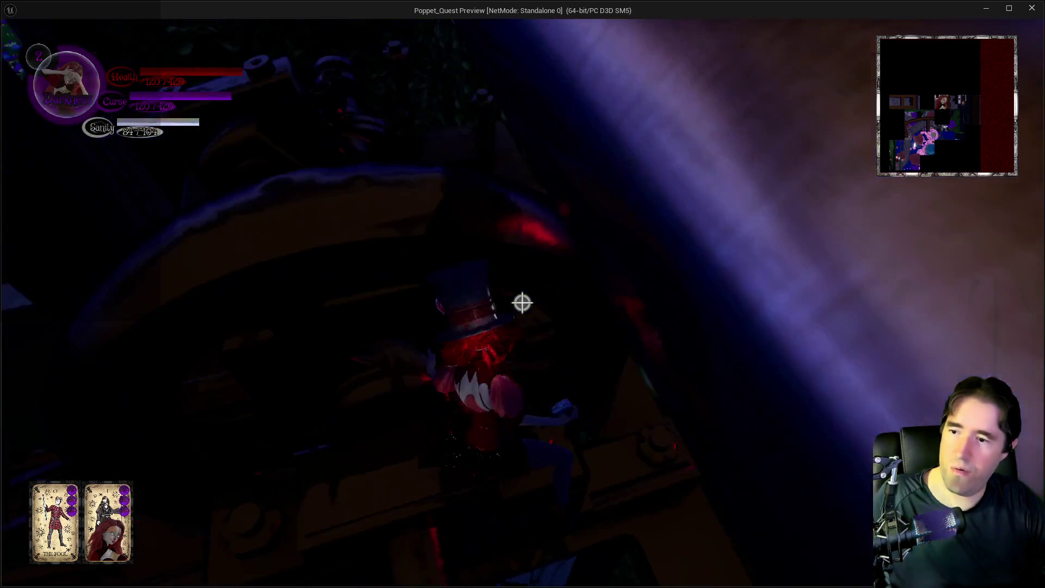
{"action": "key", "text": "w"}
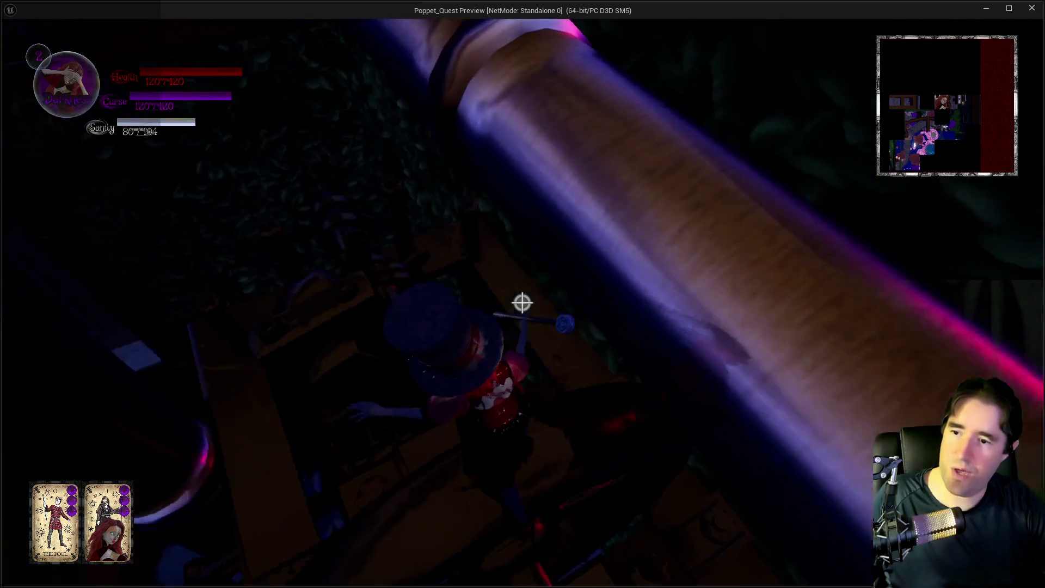
{"action": "key", "text": "w"}
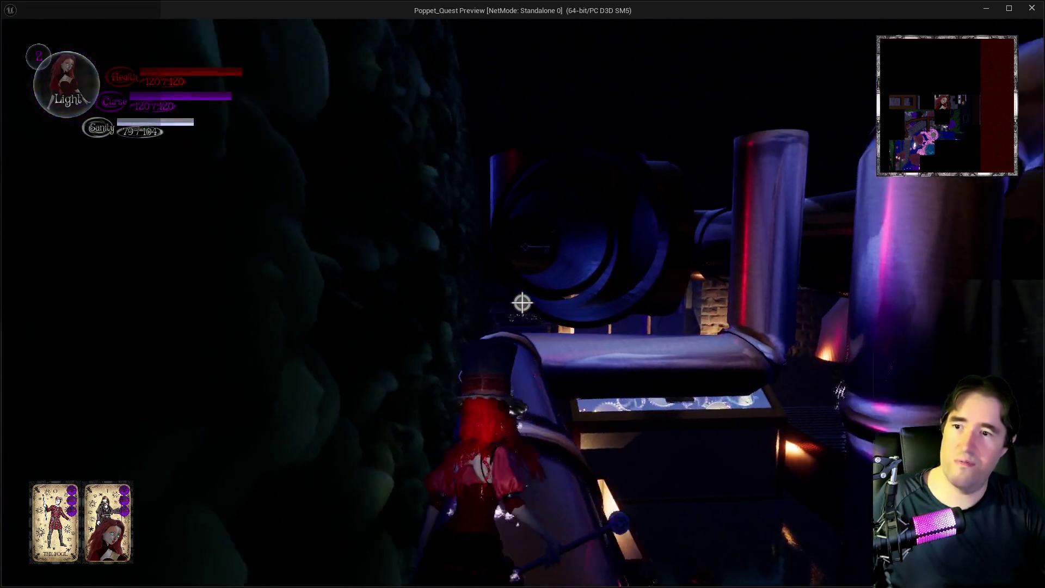
{"action": "key", "text": "q"}
{"action": "key", "text": "q"}
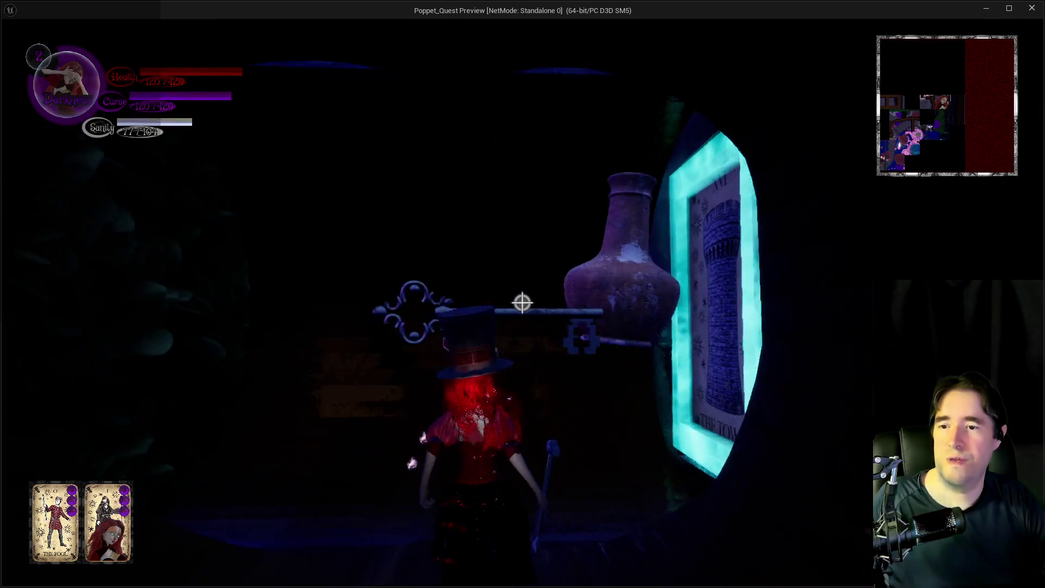
Take the Machinery Room Key and travel through the pipe, toggling Light and Darkness form.
{"action": "key", "text": "q"}
{"action": "key", "text": "w"}
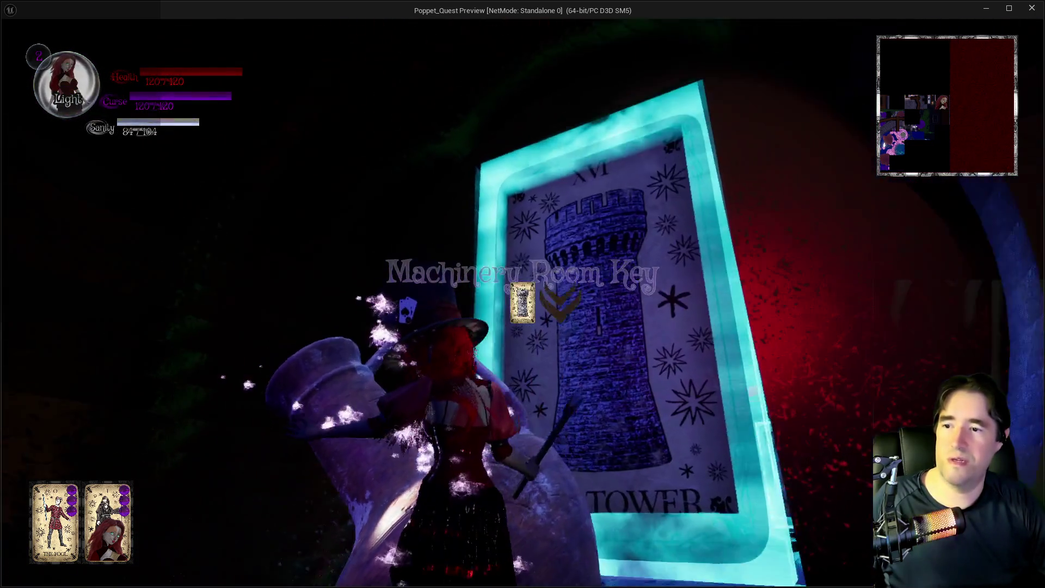
{"action": "key", "text": "w"}
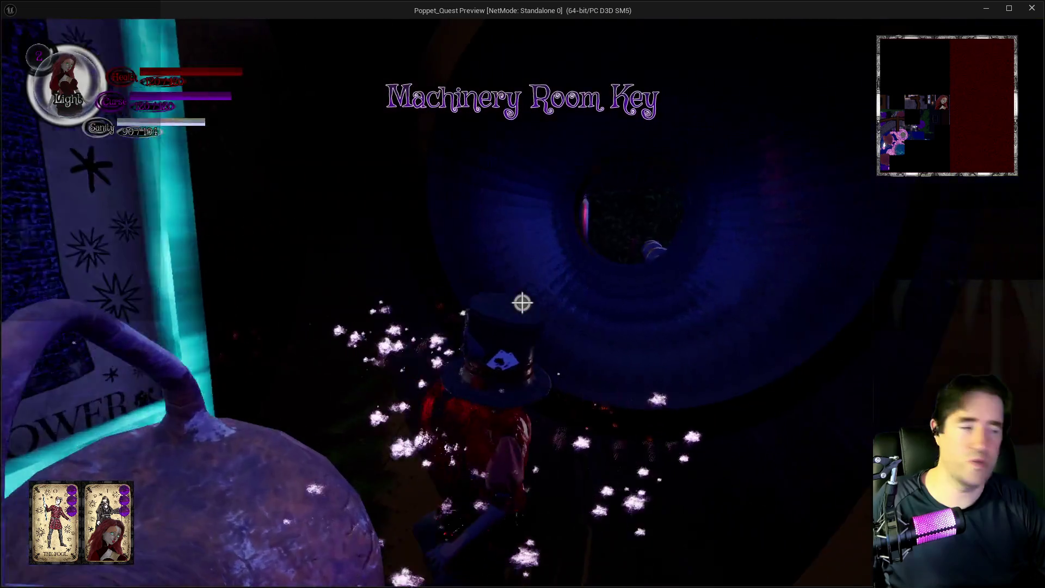
{"action": "key", "text": "w"}
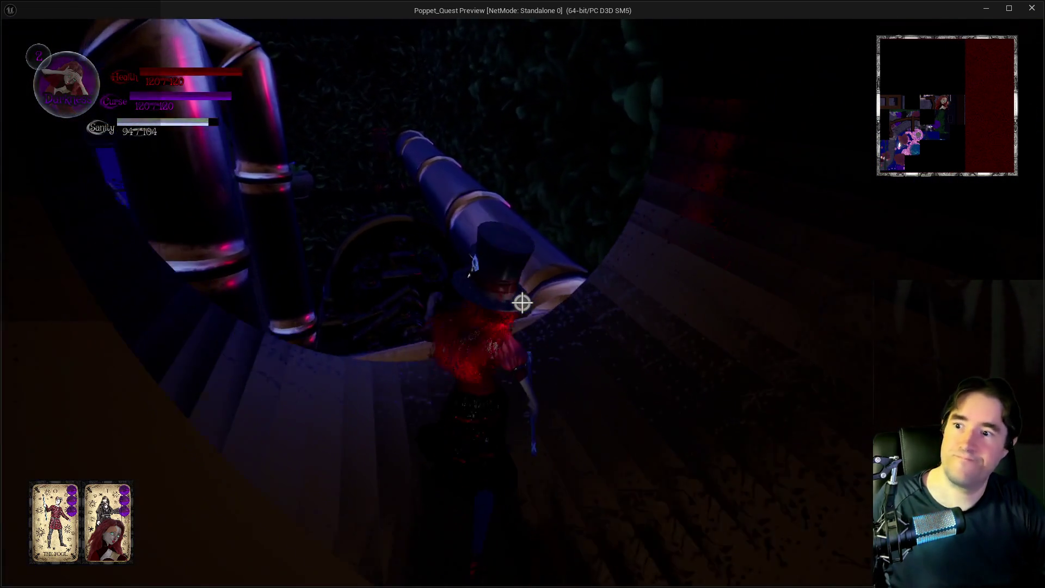
{"action": "key", "text": "w"}
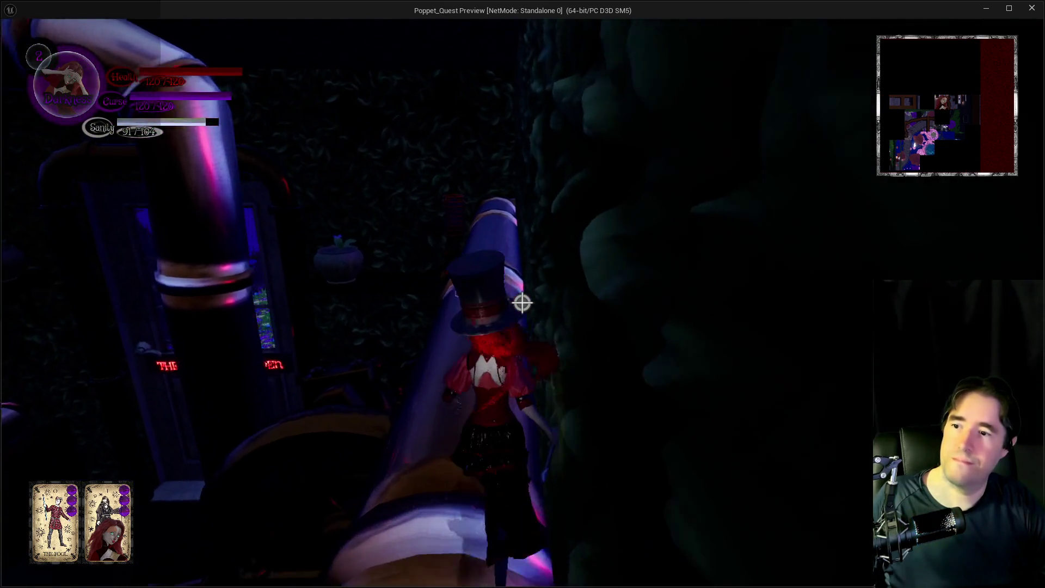
{"action": "key", "text": "e"}
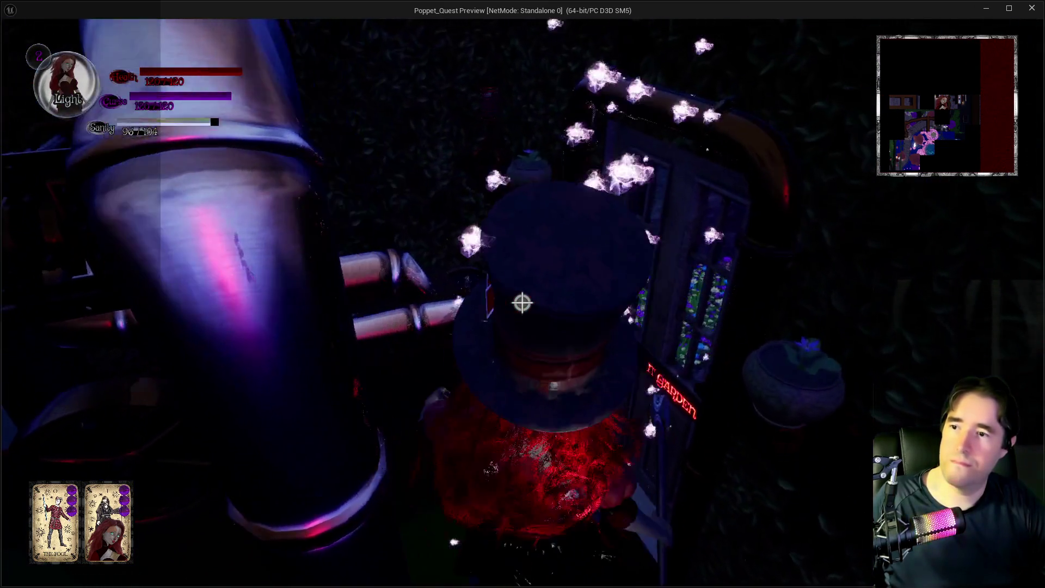
{"action": "key", "text": "e"}
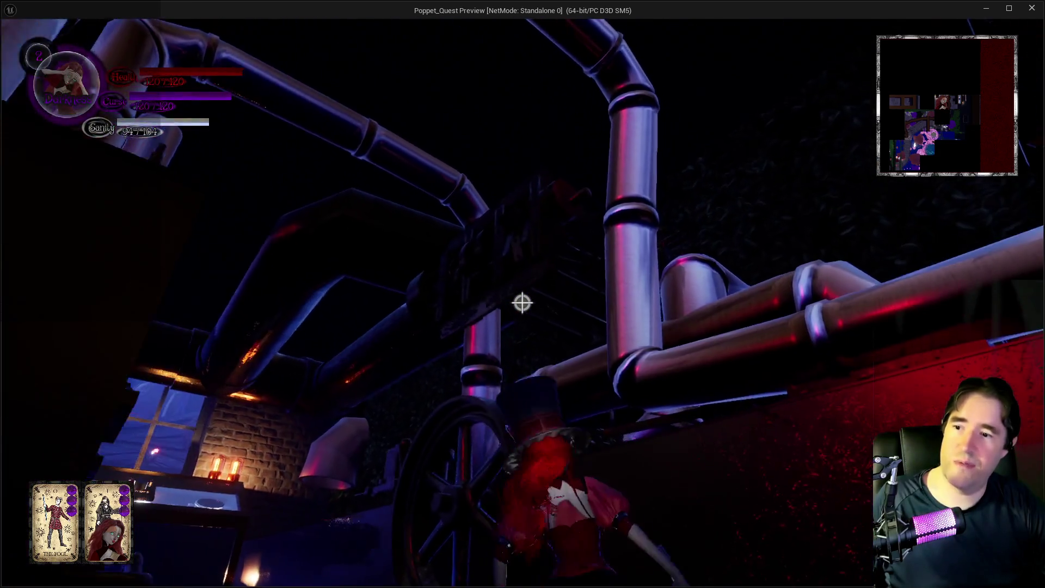
Open The Moonlit Garden door and run toward the stairs and shop sign.
{"action": "key", "text": "w"}
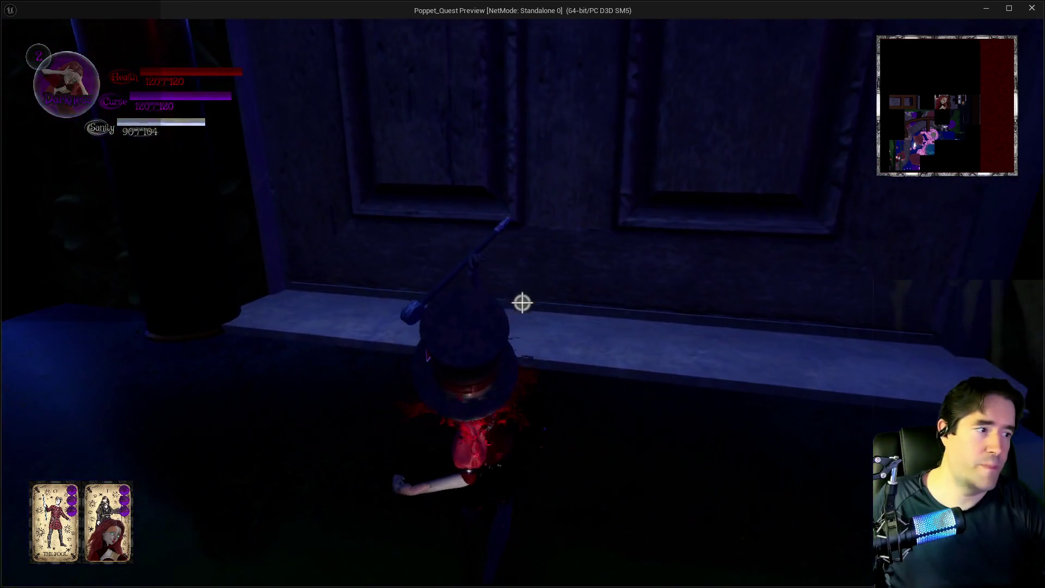
{"action": "left_click", "coordinate": [522, 303]}
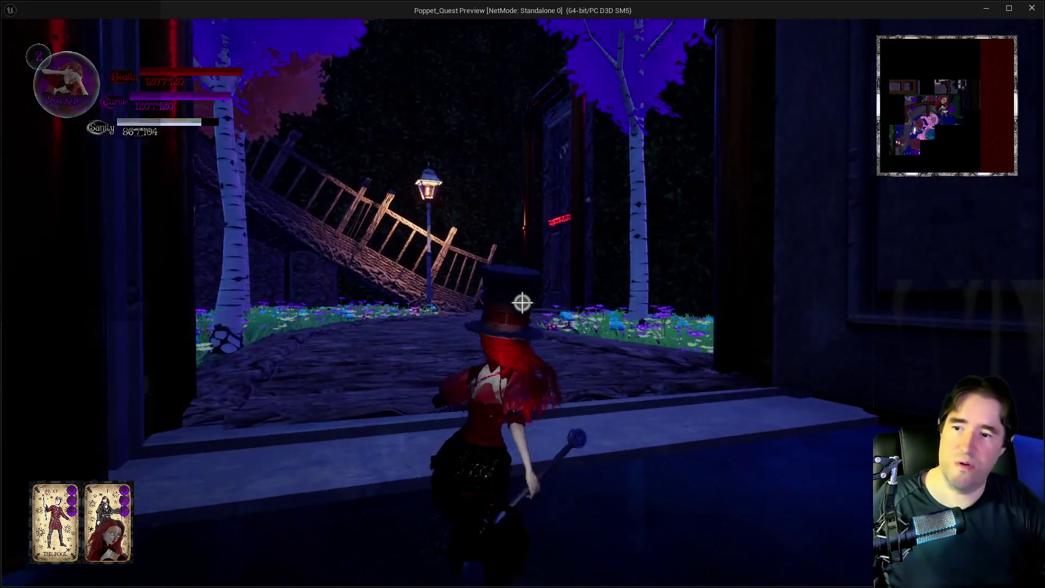
{"action": "key", "text": "w"}
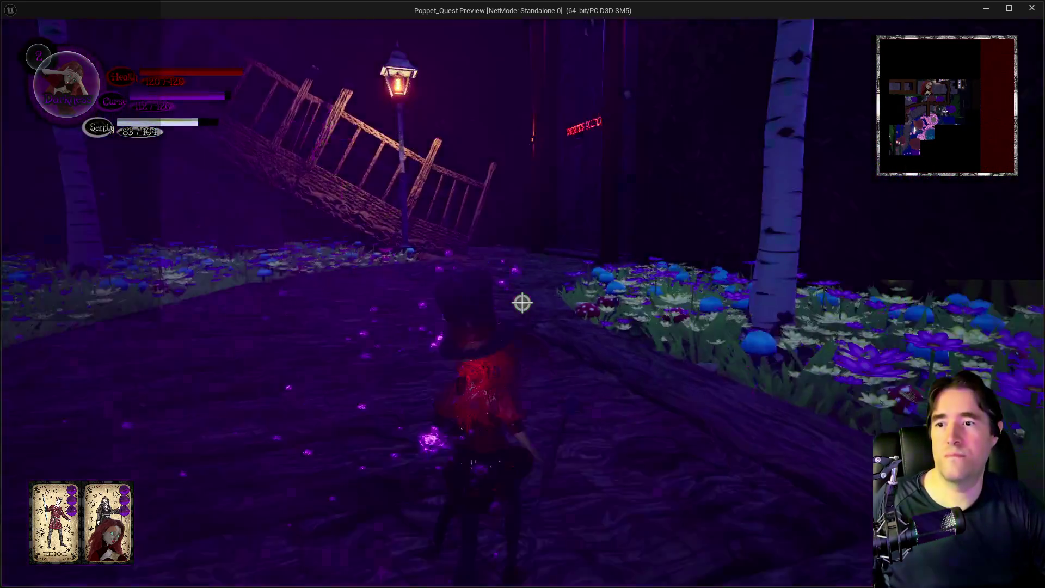
{"action": "key", "text": "w"}
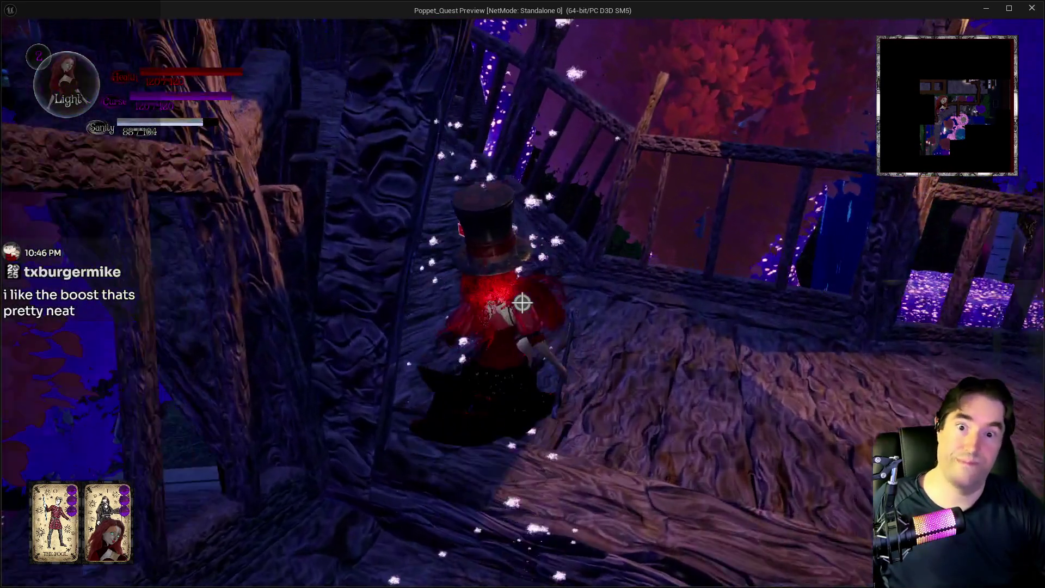
Run and boost across the wooden bridges, switching to Light form to refill Curse.
{"action": "key", "text": "w"}
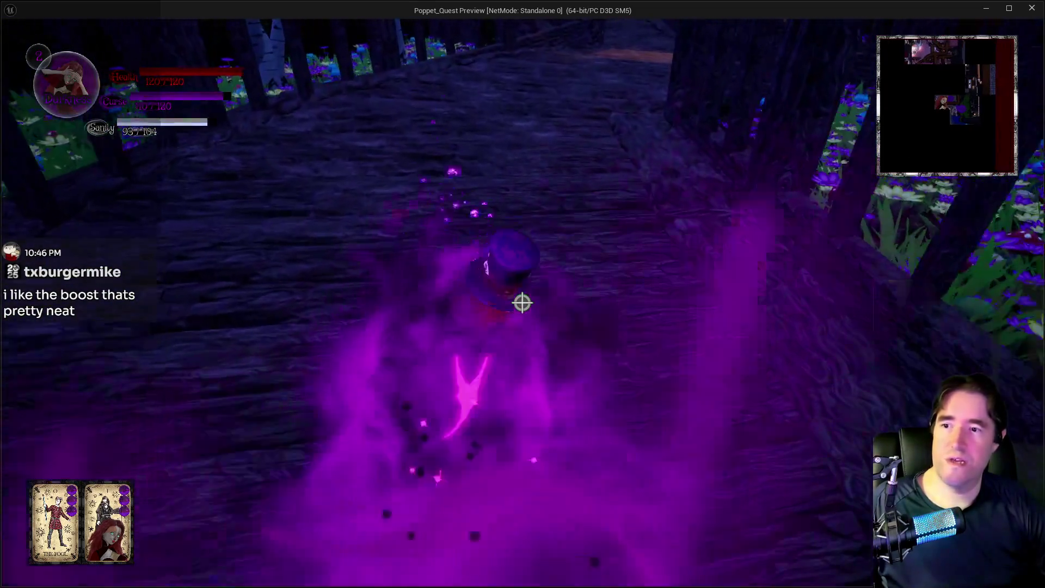
{"action": "key", "text": "w"}
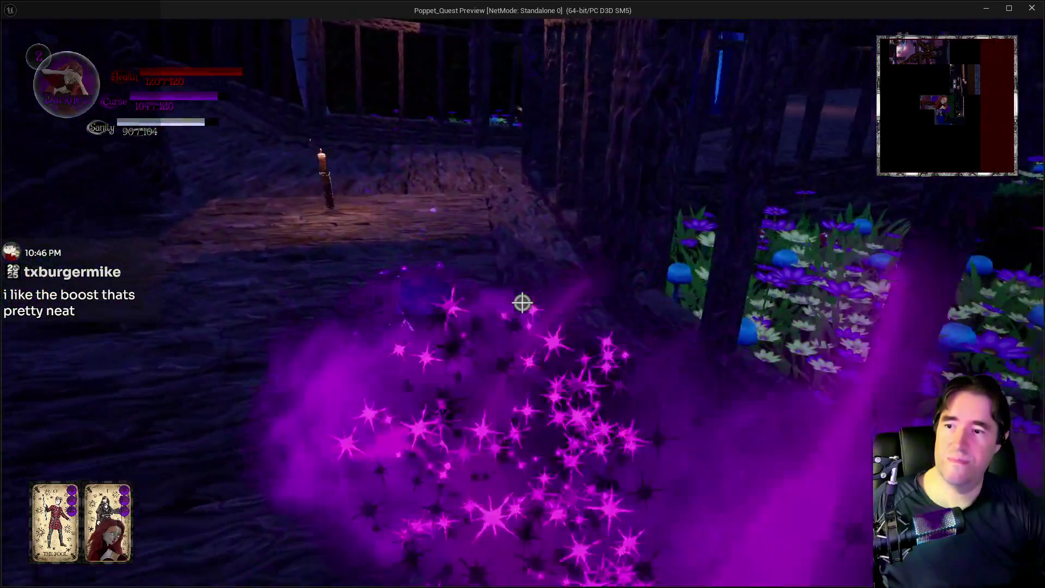
{"action": "key", "text": "e"}
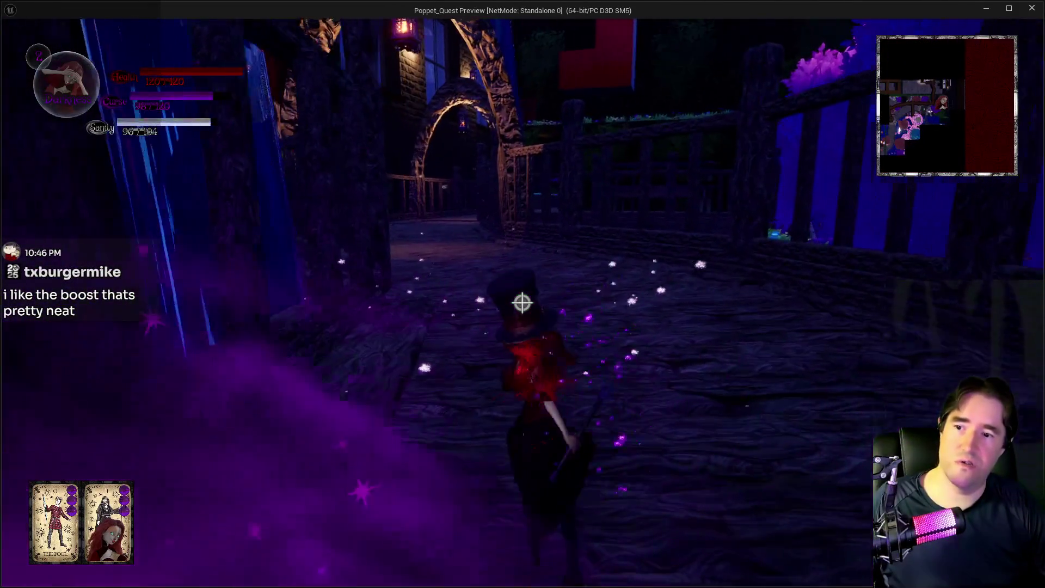
{"action": "key", "text": "e"}
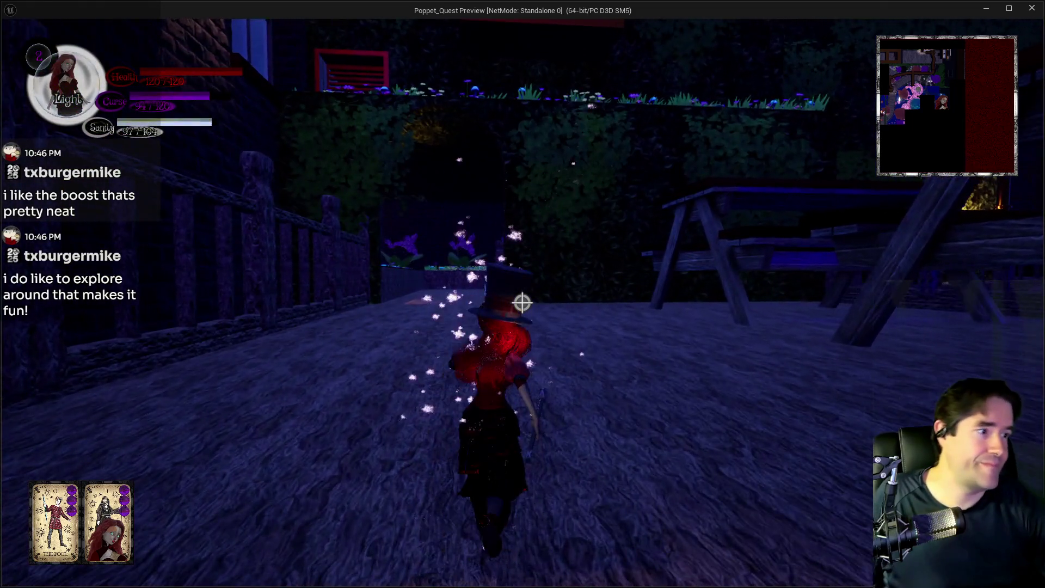
{"action": "key", "text": "w"}
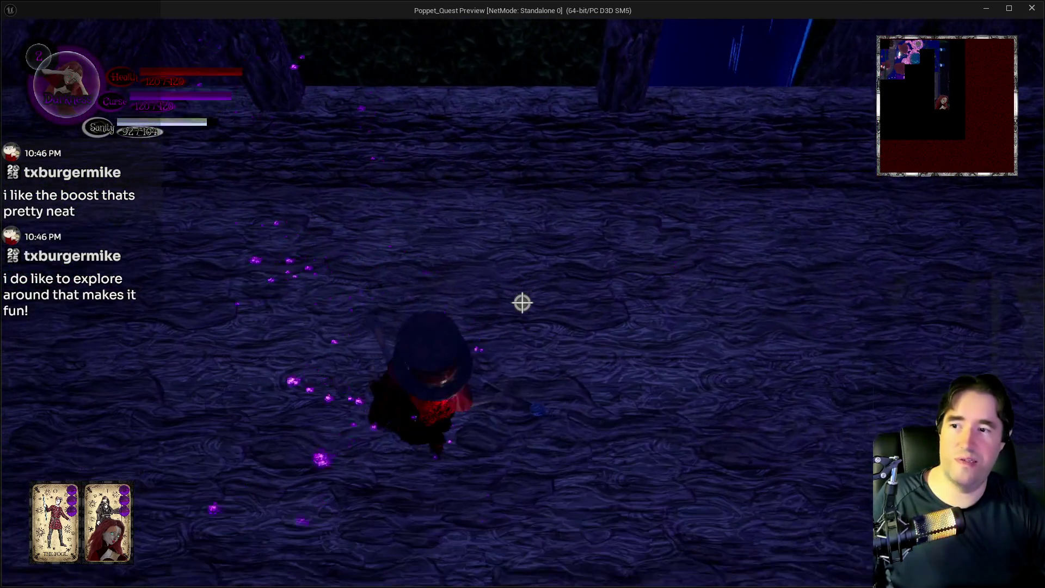
{"action": "key", "text": "w"}
{"action": "key", "text": "w"}
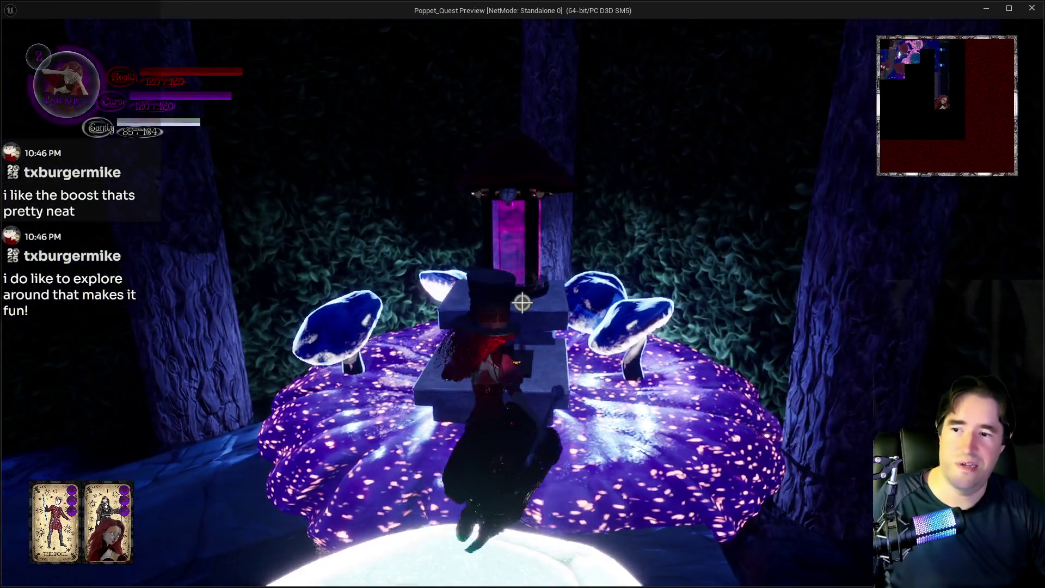
Claim The Magician card at the altar to reach level 3, then jump onto the mushroom cap.
{"action": "key", "text": "e"}
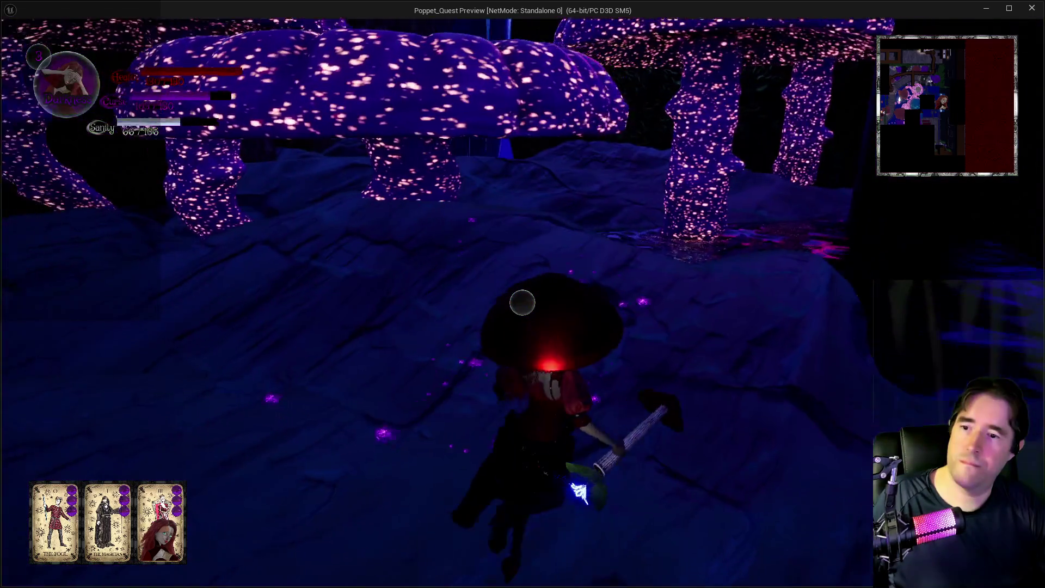
{"action": "key", "text": "space"}
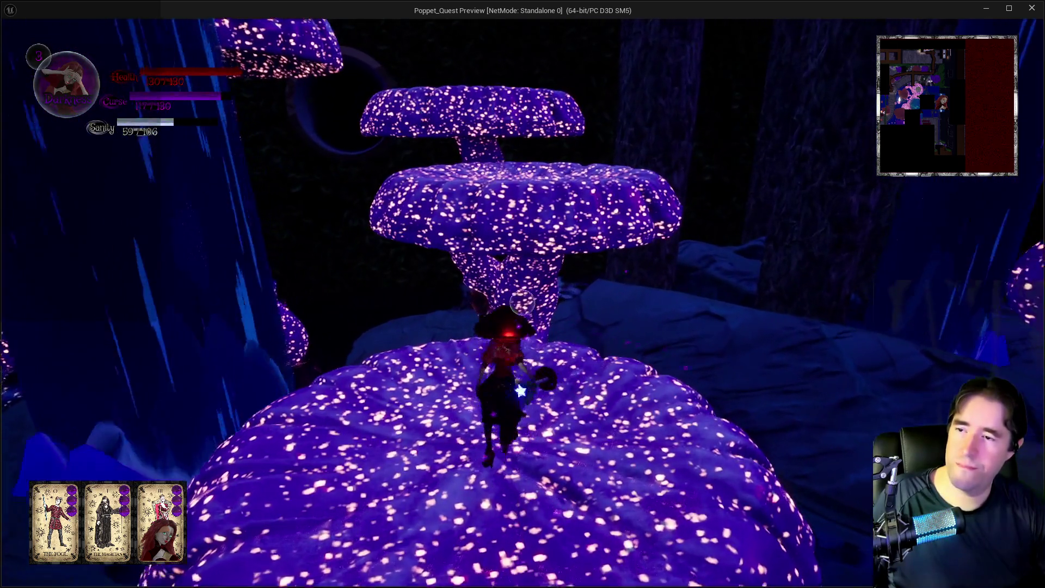
{"action": "key", "text": "w"}
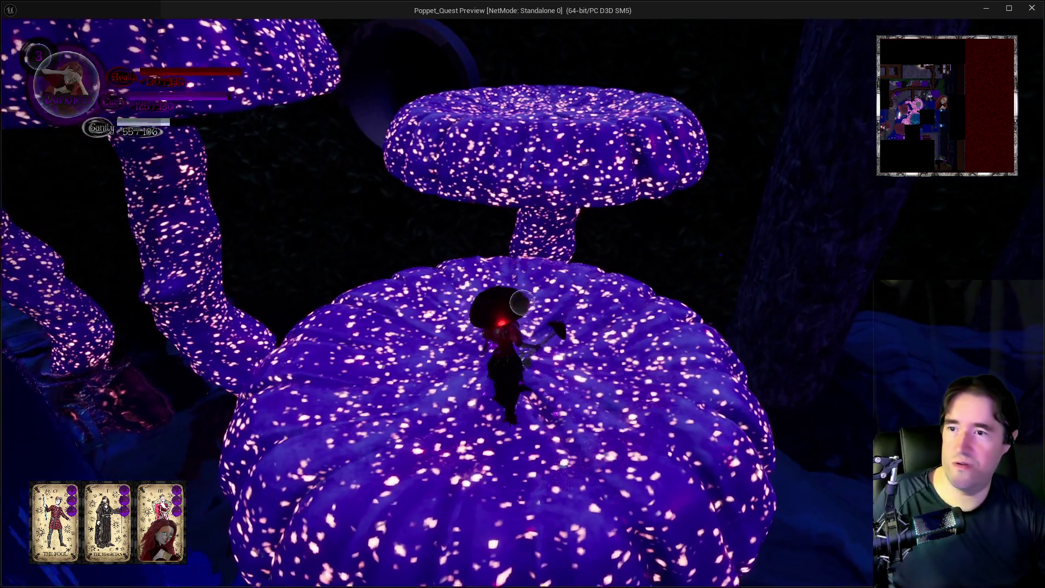
Jump onto the taller mushroom cap and advance along the mushroom path.
{"action": "key", "text": "w"}
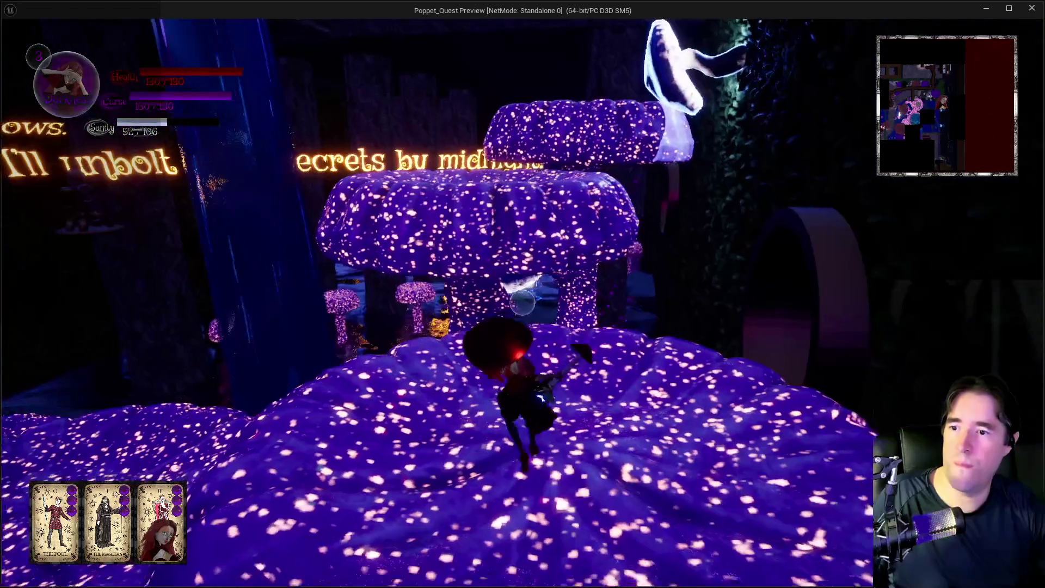
{"action": "key", "text": "space"}
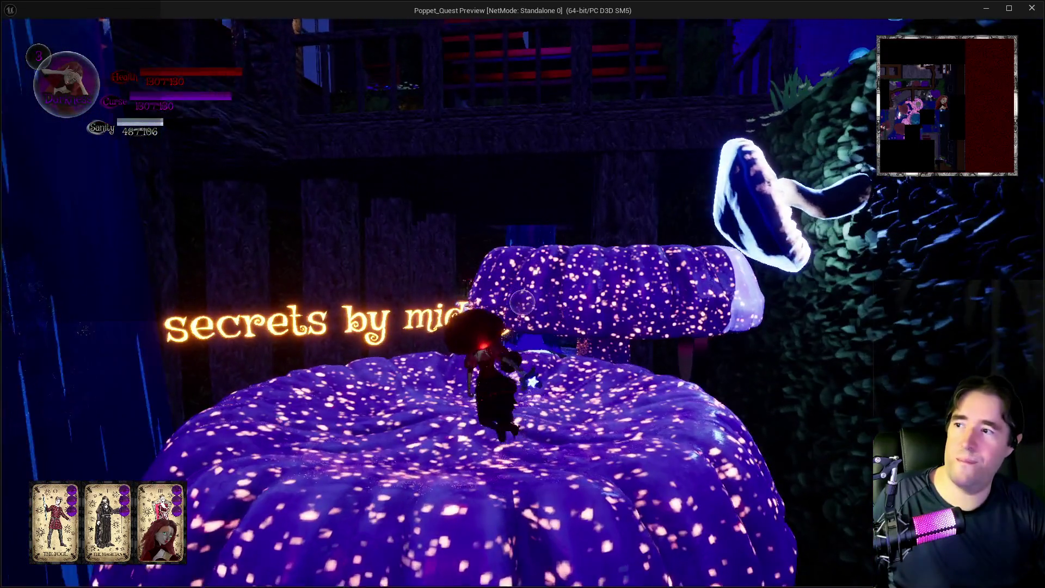
{"action": "key", "text": "w"}
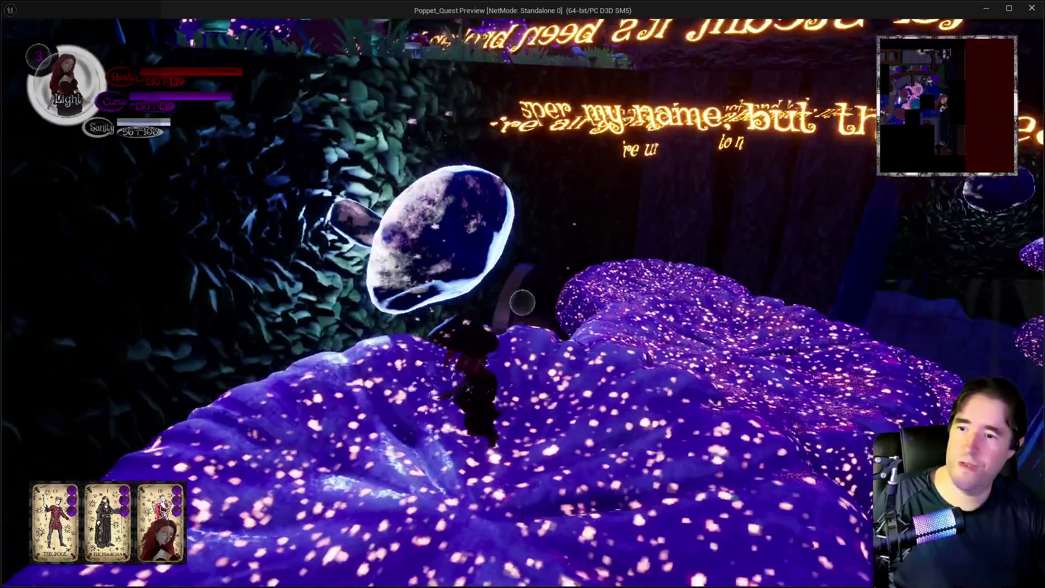
{"action": "key", "text": "w"}
{"action": "key", "text": "w"}
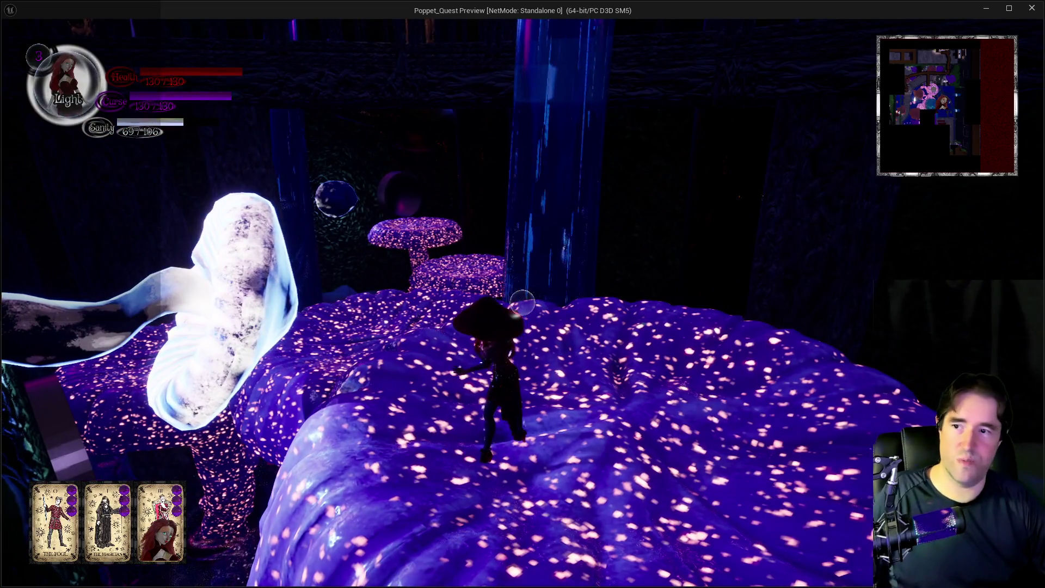
{"action": "key", "text": "w"}
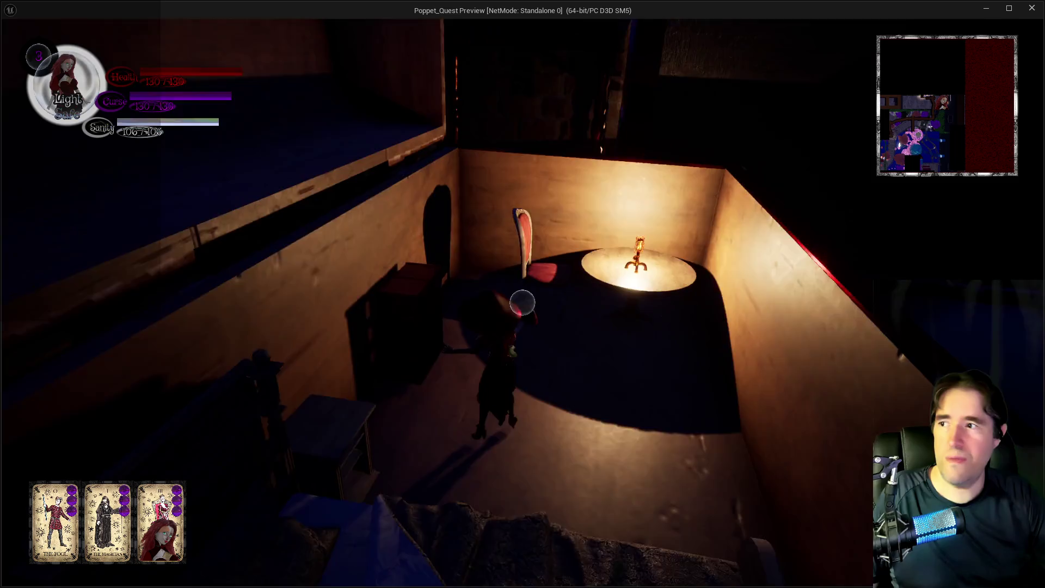
Overwrite PoppetQuestSave1 with Machinery Room, 3rd Floor at 00:22:22, then resume play.
{"action": "key", "text": "Escape"}
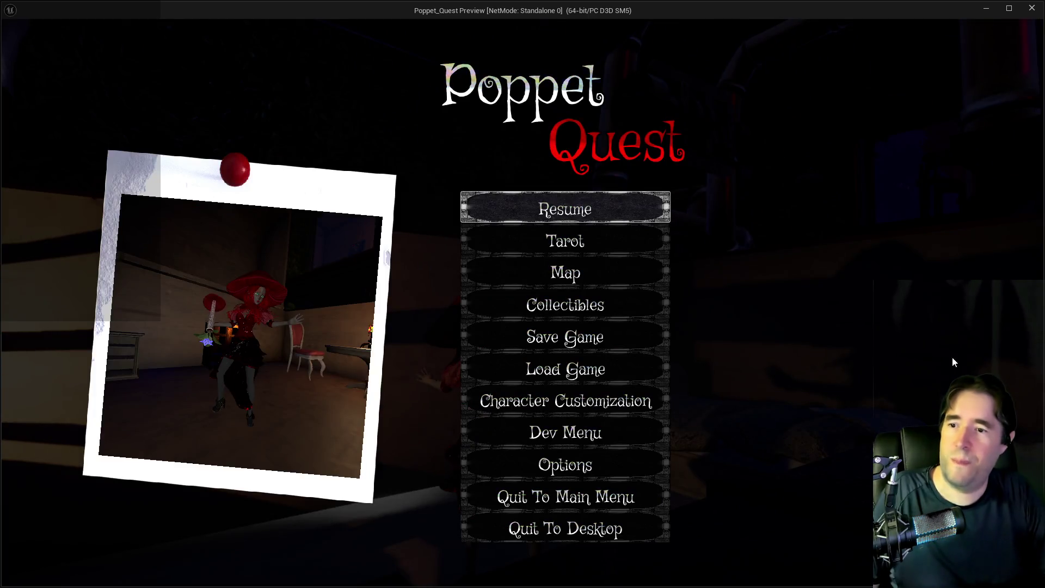
{"action": "left_click", "coordinate": [472, 336]}
{"action": "left_click", "coordinate": [513, 188]}
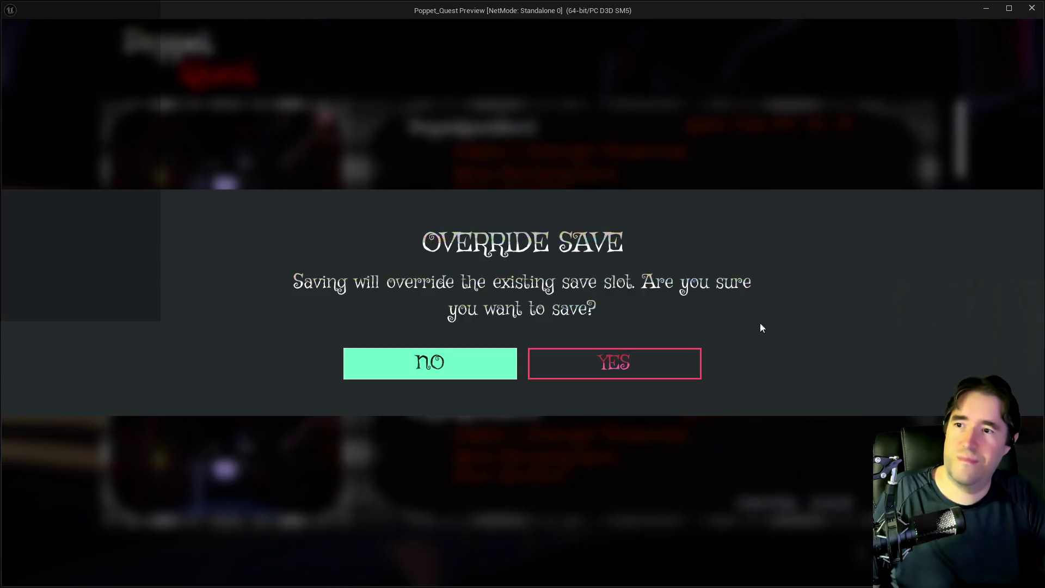
{"action": "left_click", "coordinate": [637, 363]}
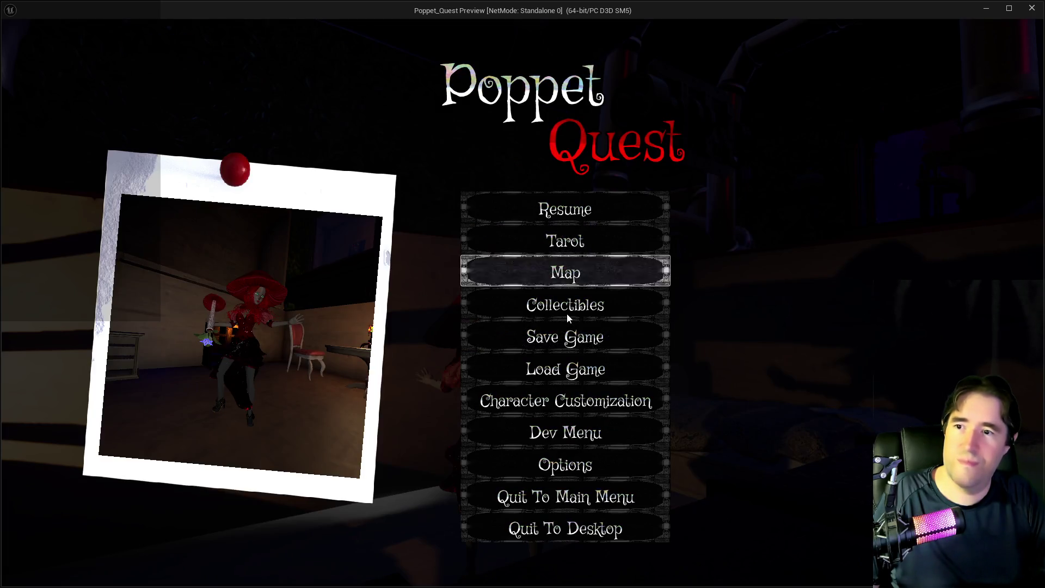
{"action": "left_click", "coordinate": [554, 335]}
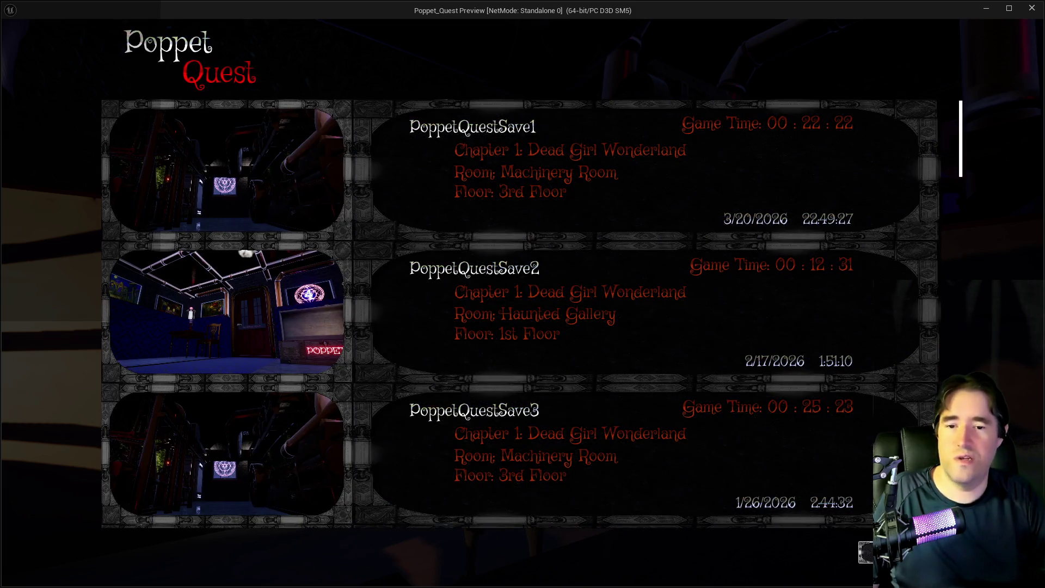
{"action": "key", "text": "Escape"}
{"action": "left_click", "coordinate": [508, 208]}
Walk out past the red-lit wall, through the striped corridor and along the hedge.
{"action": "key", "text": "w"}
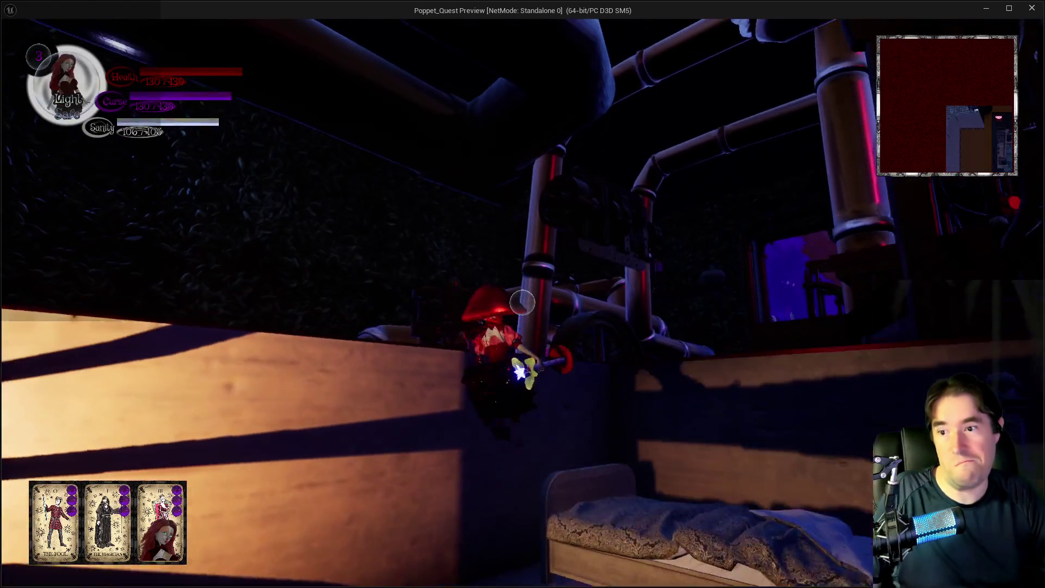
{"action": "key", "text": "w"}
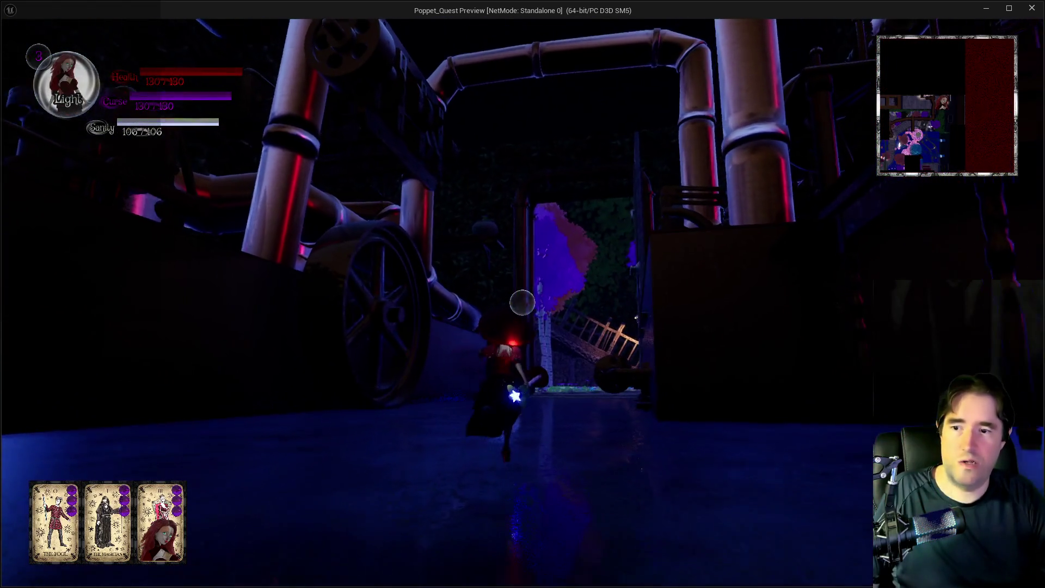
{"action": "key", "text": "w"}
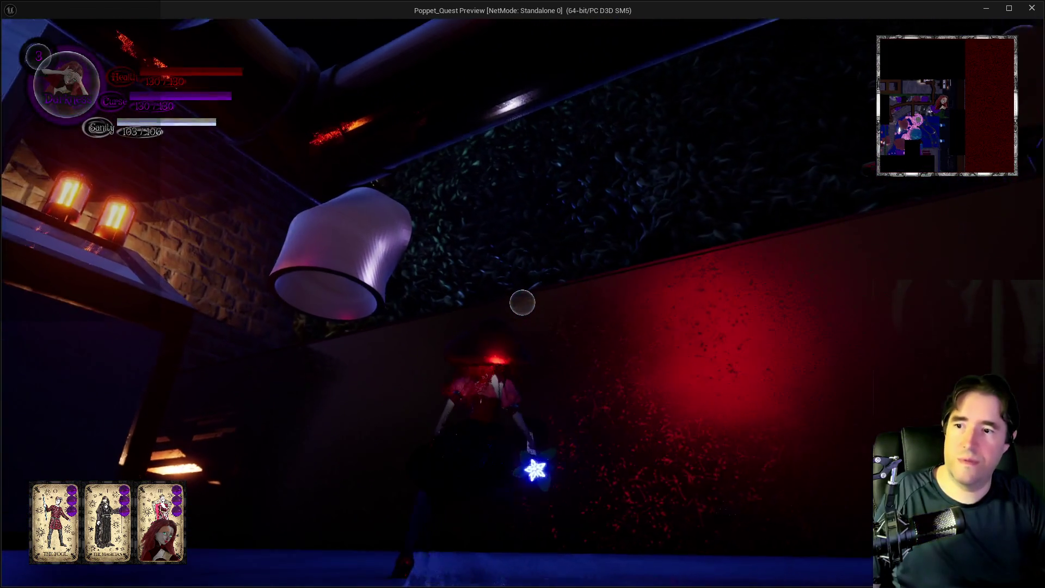
{"action": "key", "text": "w"}
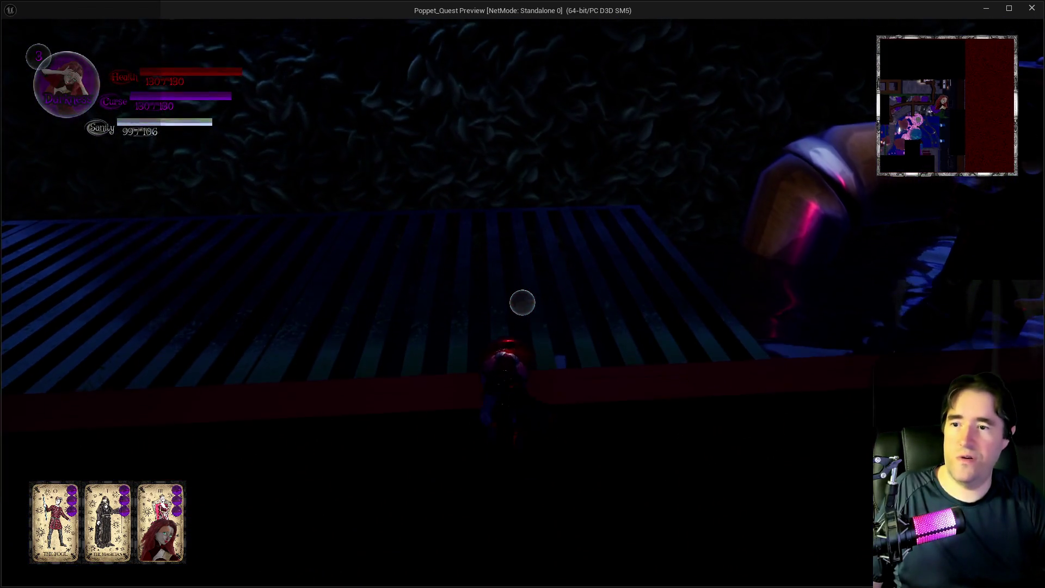
{"action": "key", "text": "w"}
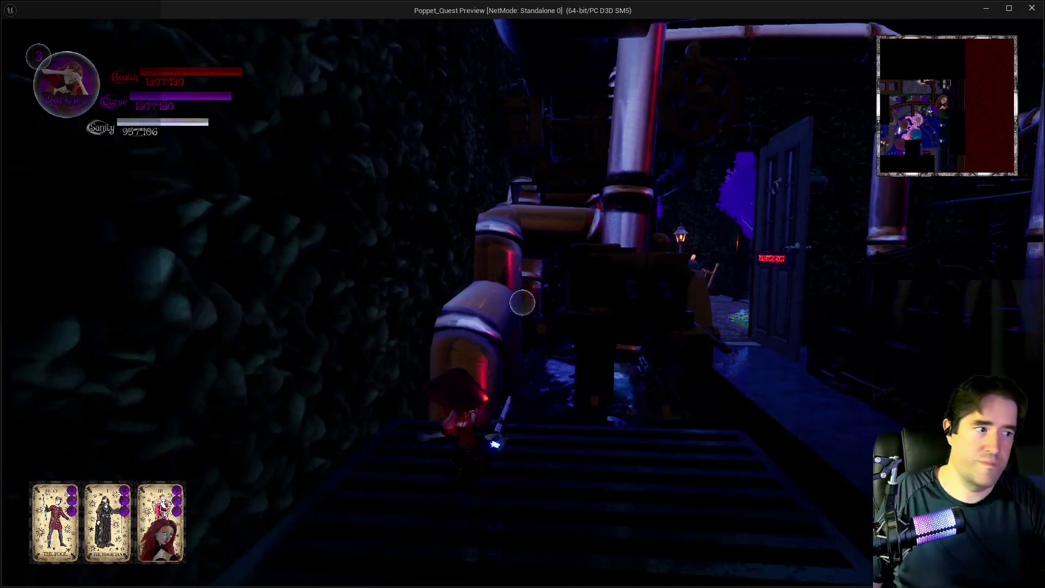
Climb onto the pipe and walk along its top to the bend.
{"action": "key", "text": "w"}
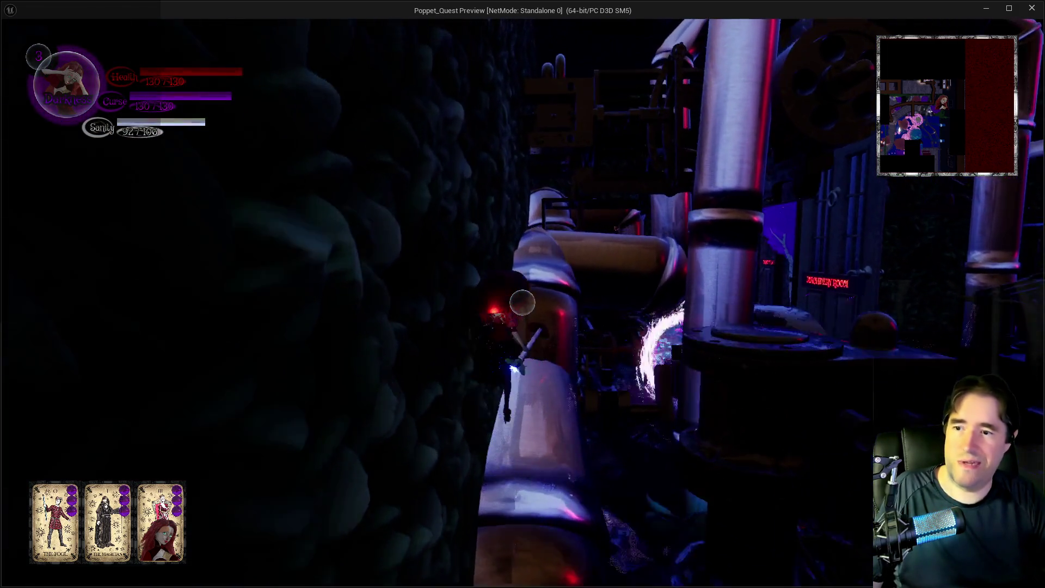
{"action": "key", "text": "w"}
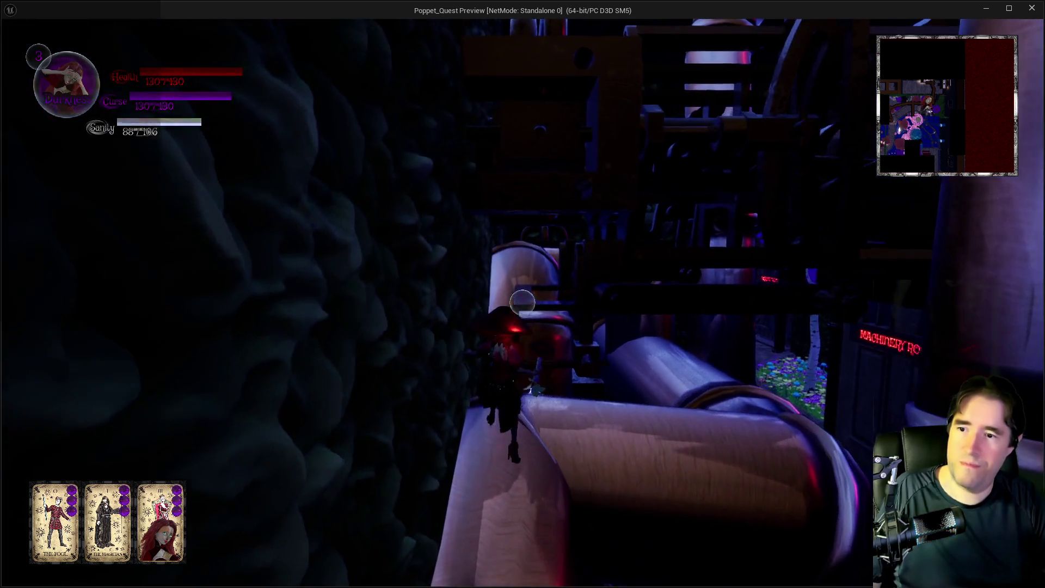
{"action": "key", "text": "w"}
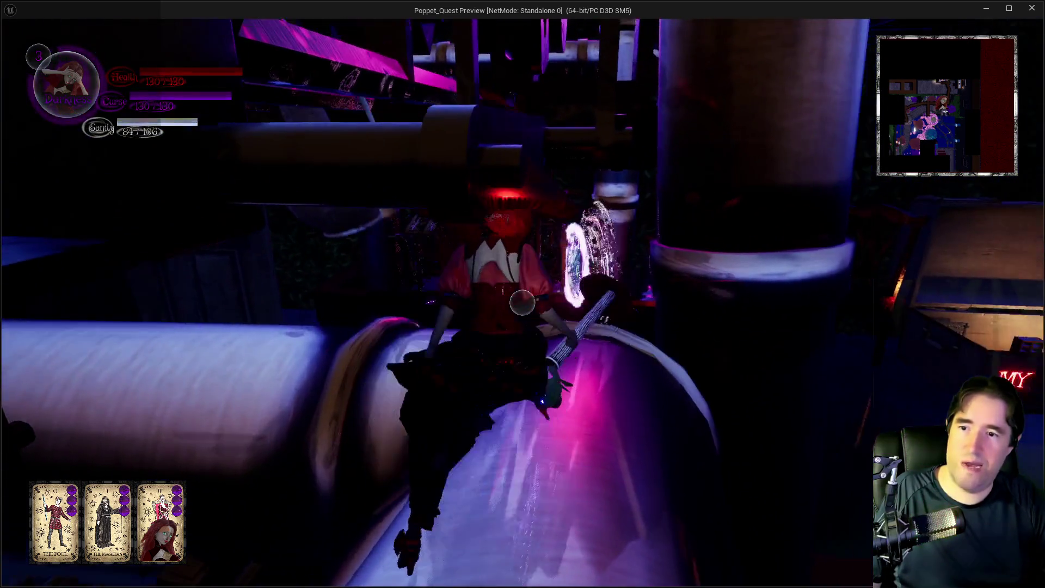
{"action": "key", "text": "w"}
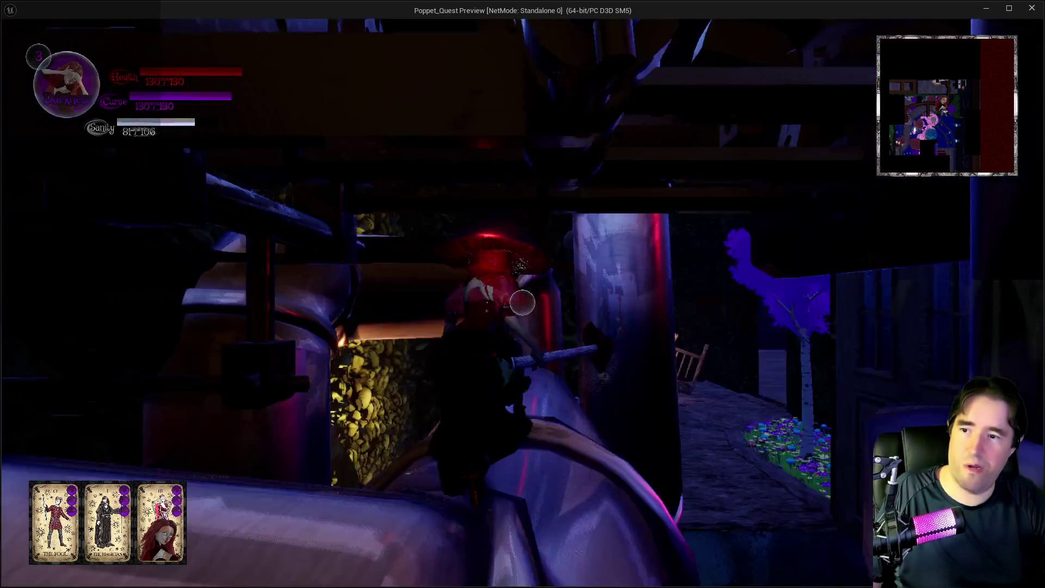
{"action": "key", "text": "w"}
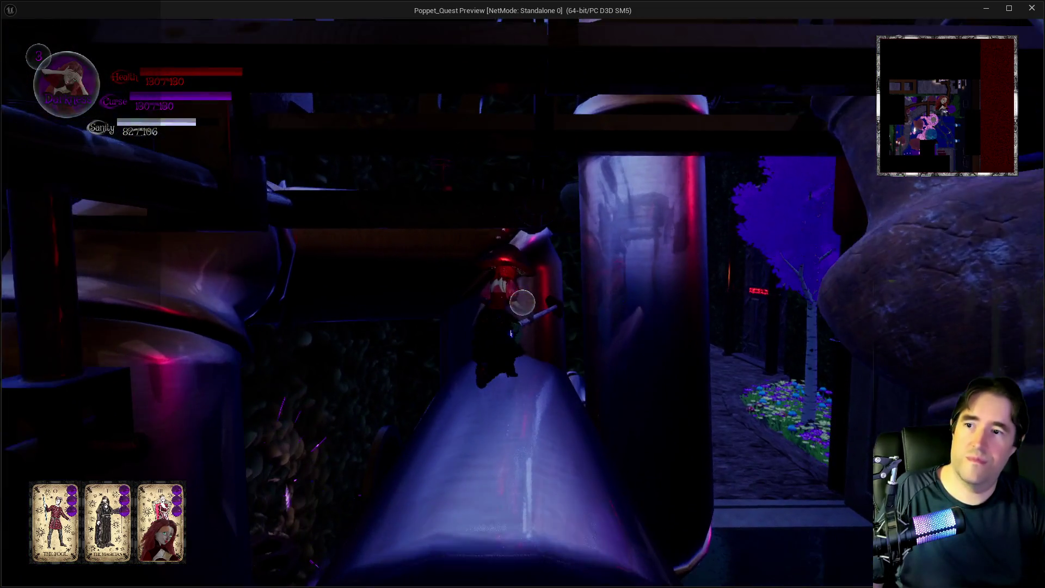
{"action": "key", "text": "w"}
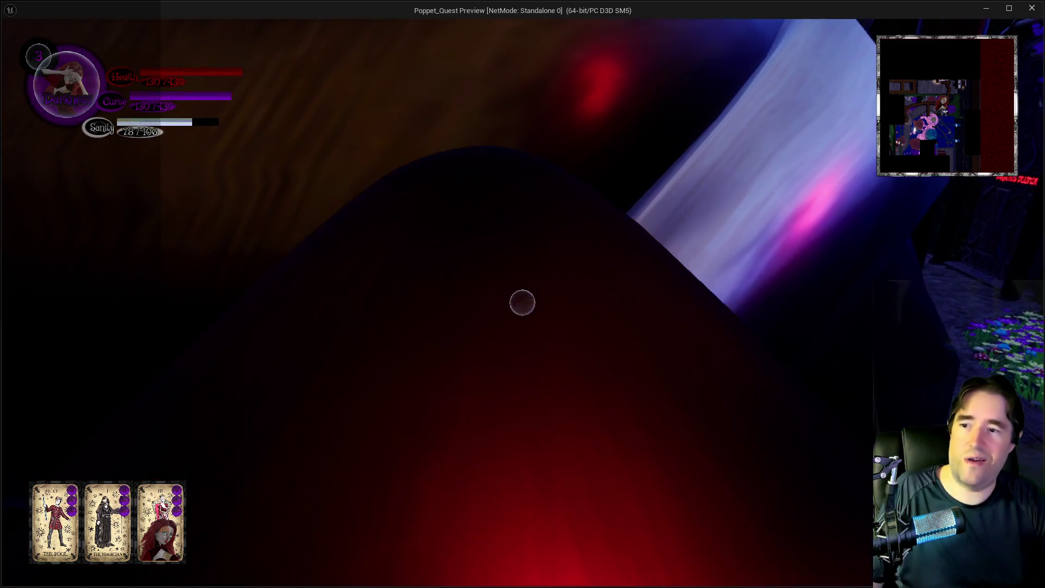
{"action": "key", "text": "w"}
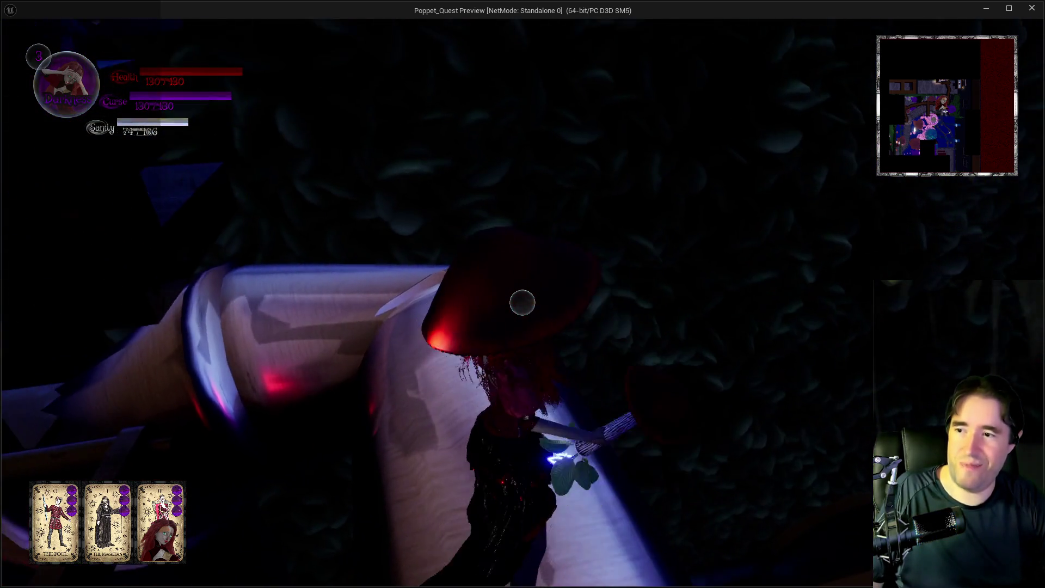
Step off the pipe, climb the stairs and enter the dark blue tunnel.
{"action": "key", "text": "w"}
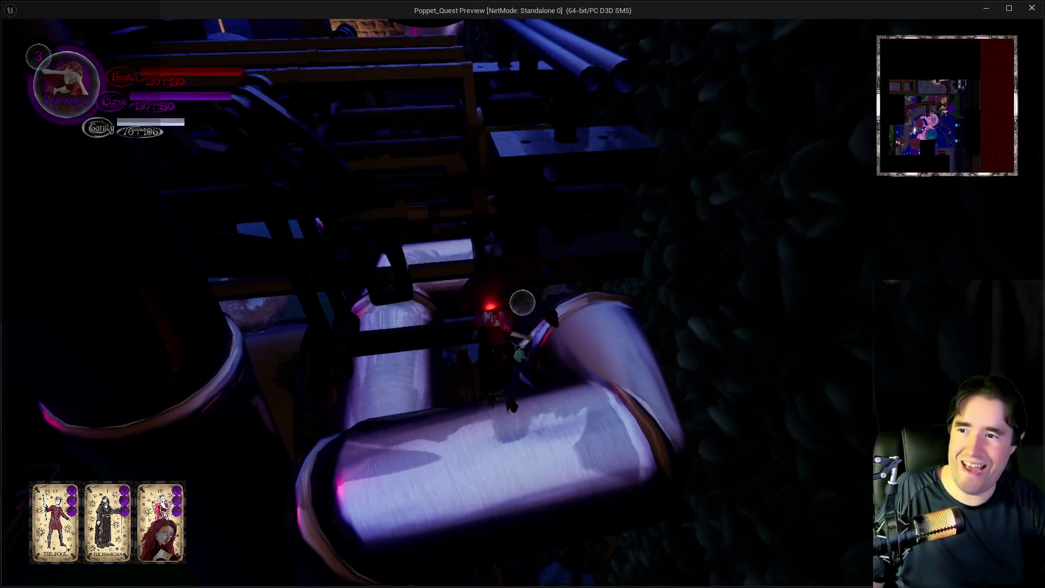
{"action": "key", "text": "w"}
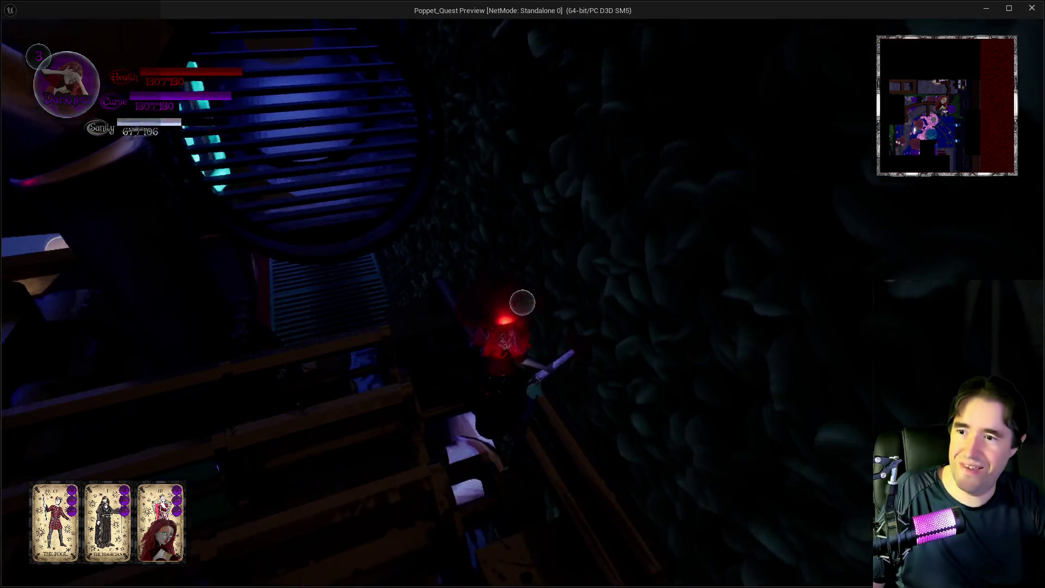
{"action": "key", "text": "w"}
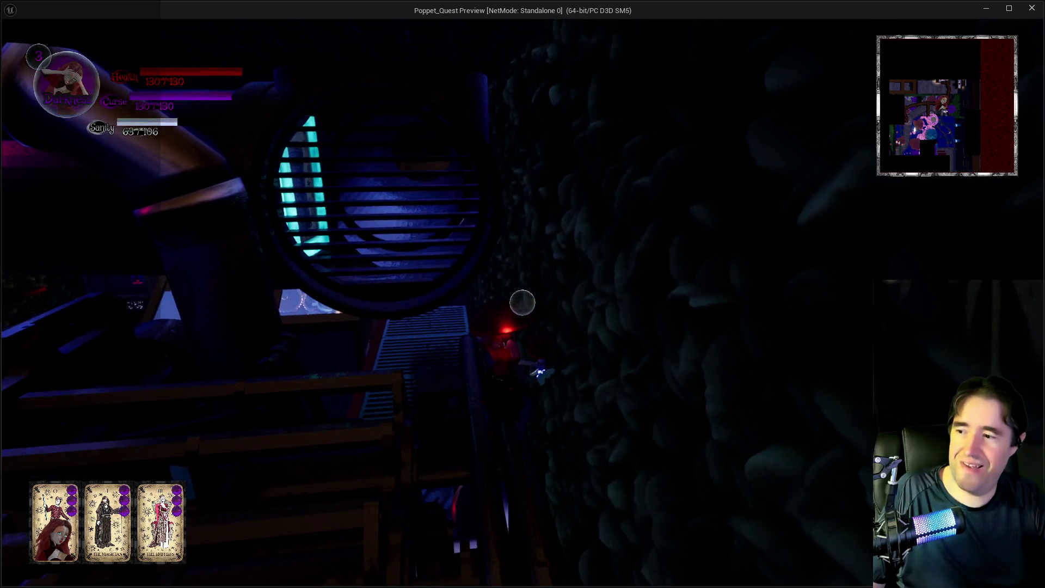
{"action": "key", "text": "w"}
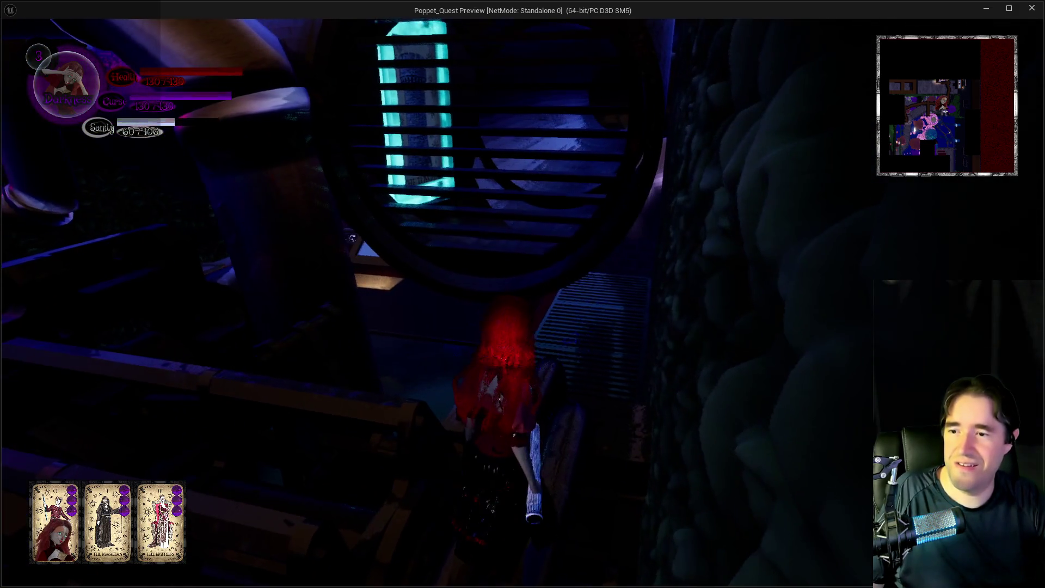
{"action": "key", "text": "w"}
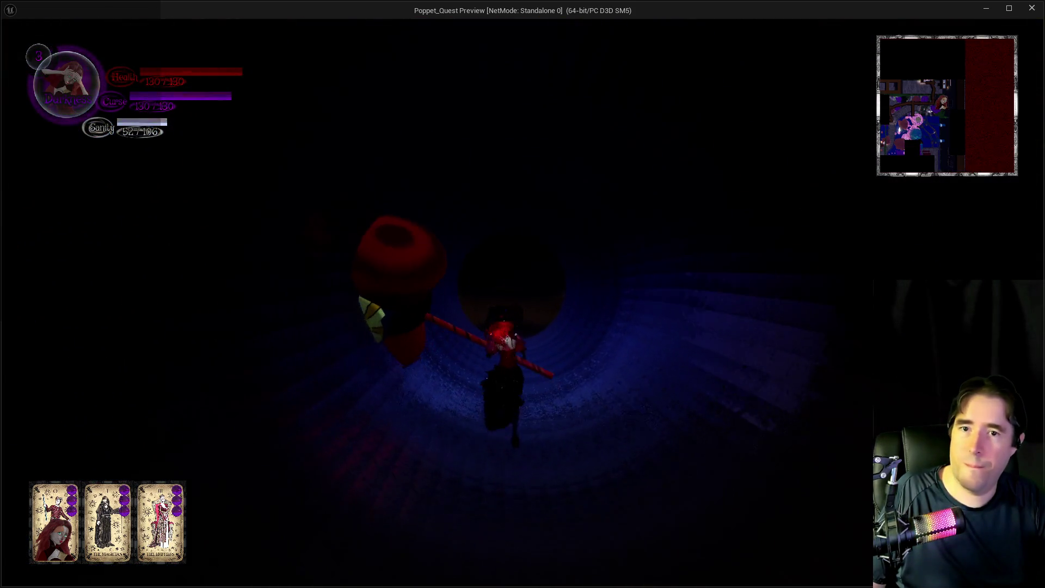
Go through the tunnel past the glowing letter sculpture into the Pump Room.
{"action": "key", "text": "w"}
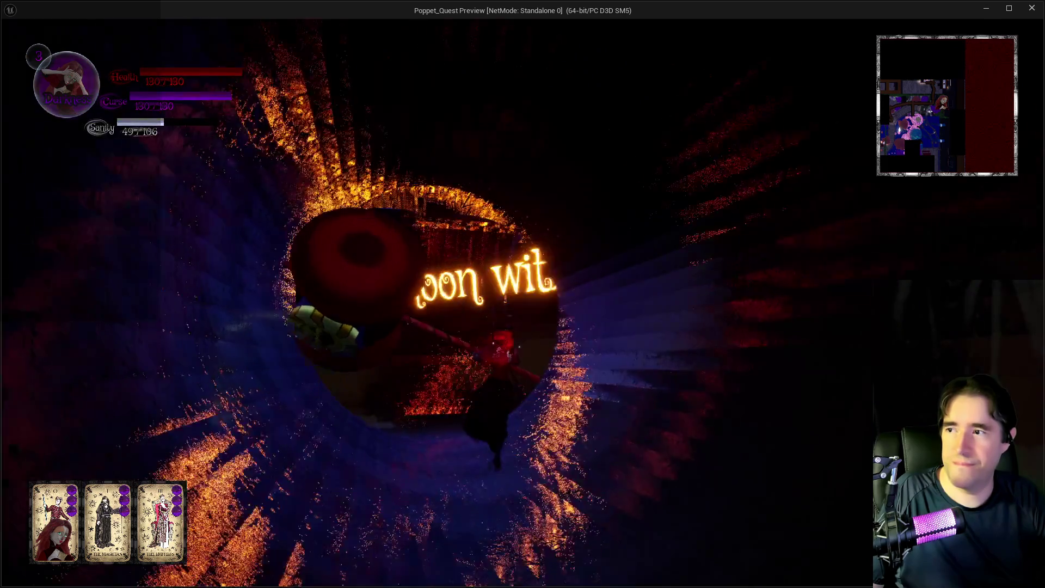
{"action": "key", "text": "w"}
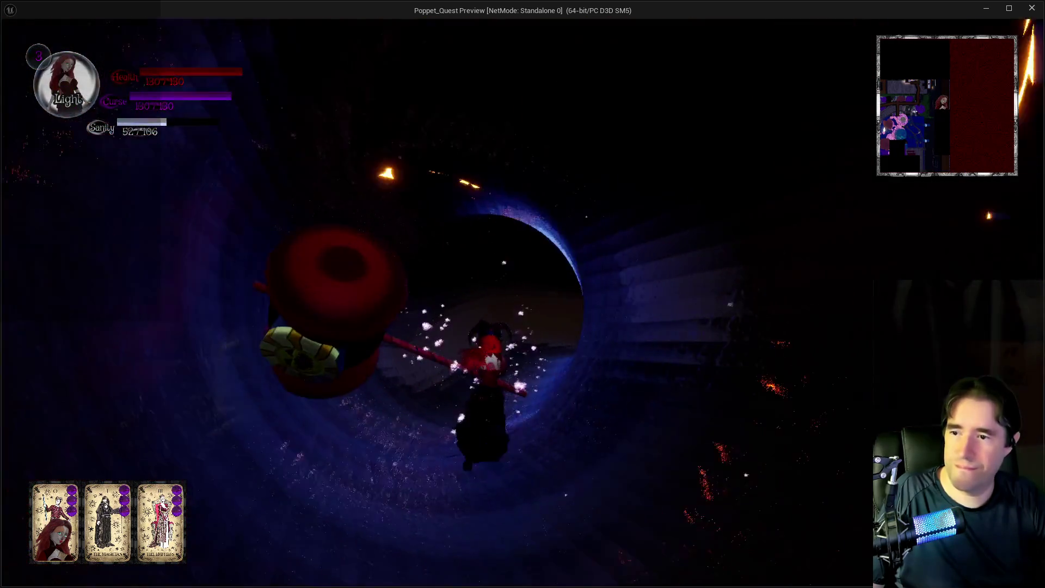
{"action": "key", "text": "w"}
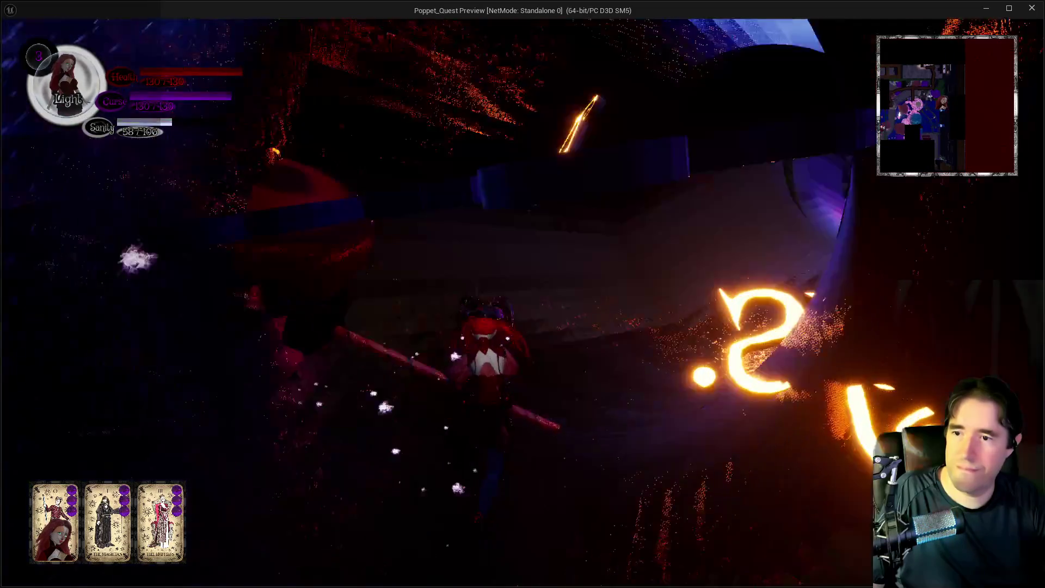
{"action": "key", "text": "w"}
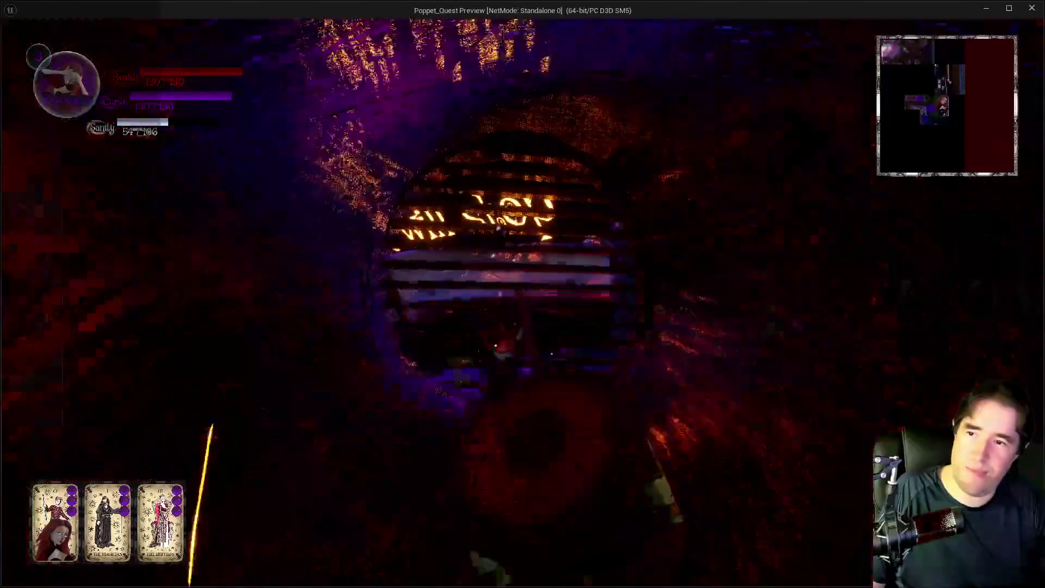
{"action": "key", "text": "w"}
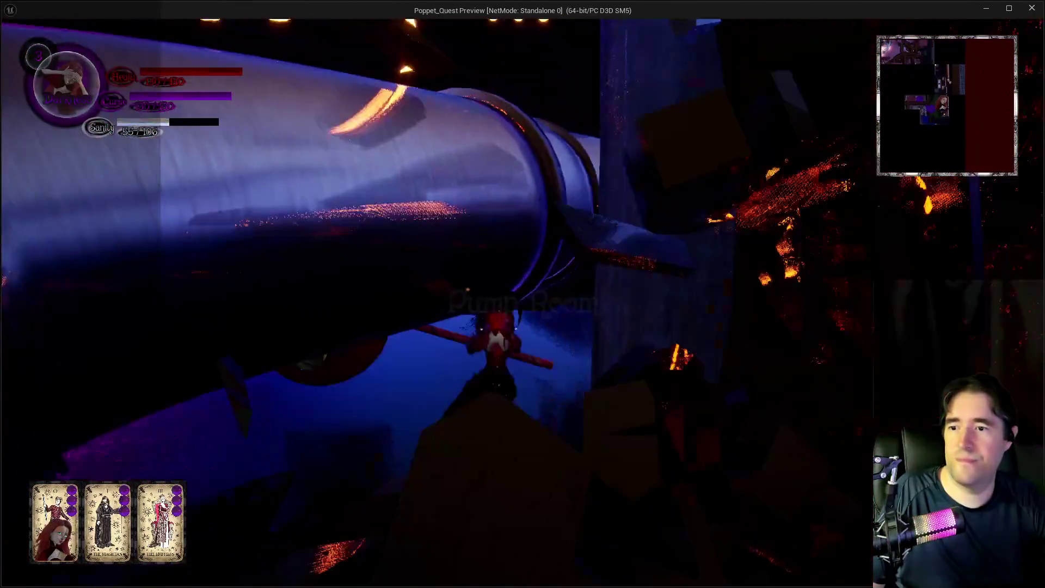
{"action": "key", "text": "w"}
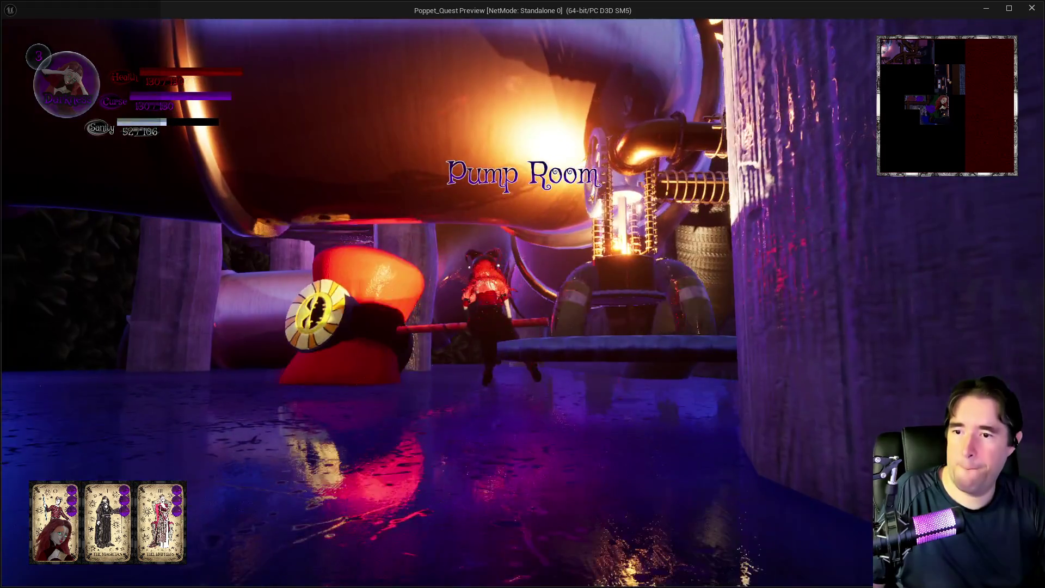
{"action": "key", "text": "w"}
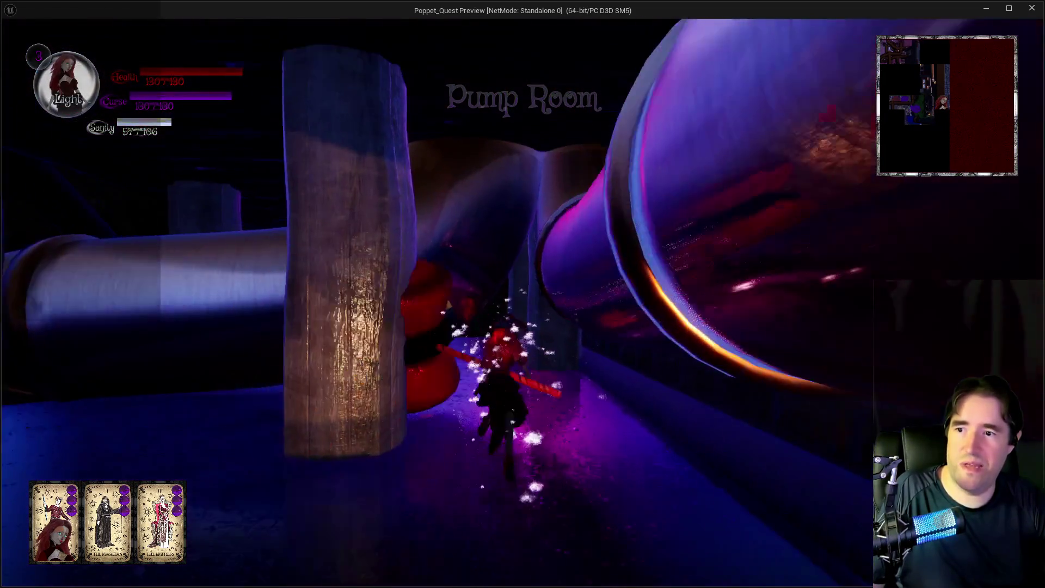
Follow the pipe across the Pump Room to the pillars and into the Control Room.
{"action": "key", "text": "w"}
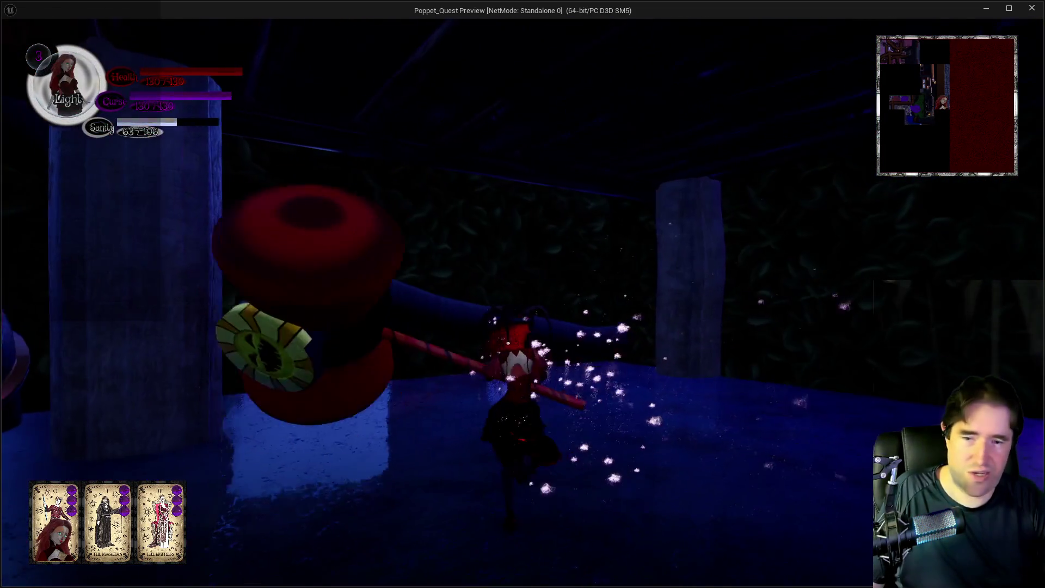
{"action": "key", "text": "w"}
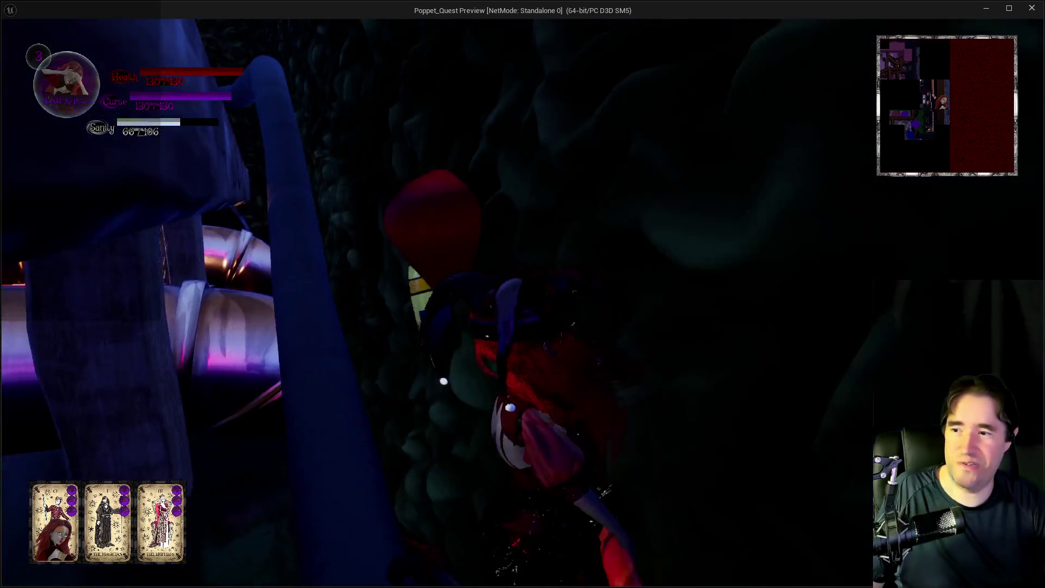
{"action": "key", "text": "w"}
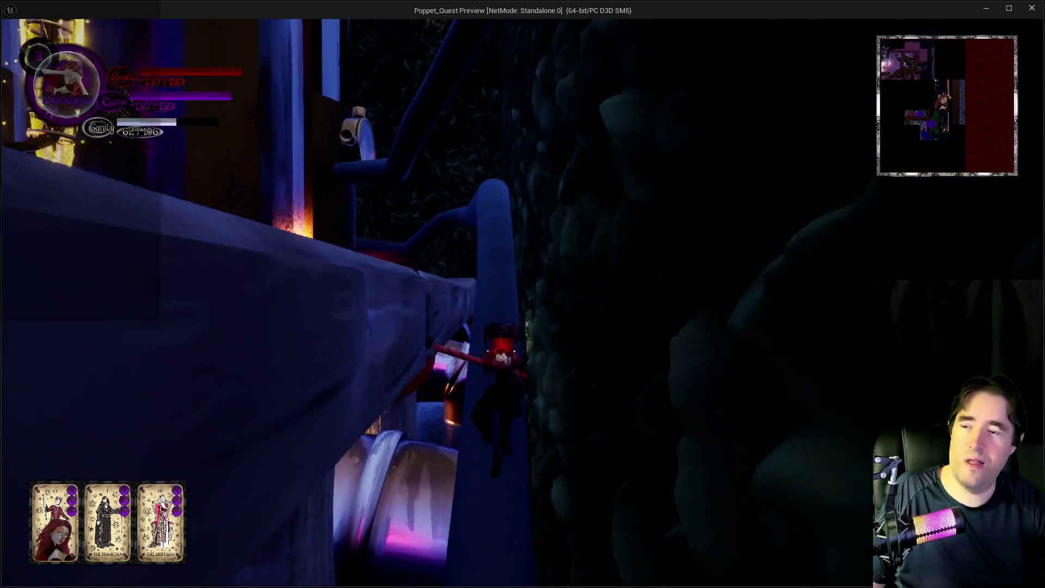
{"action": "key", "text": "w"}
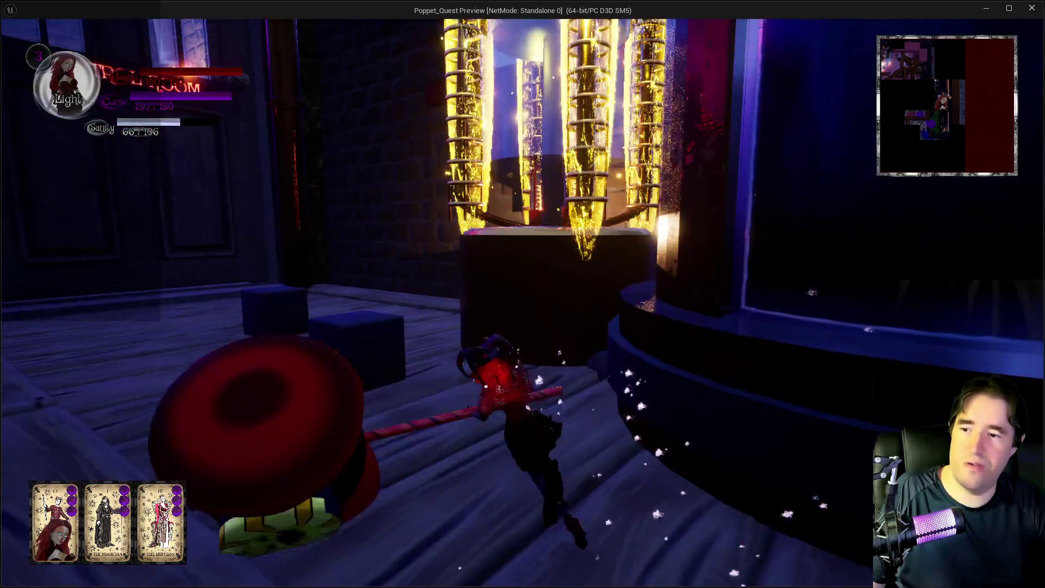
Circle the glowing pillar machine and cross the deck to the pressure gauge.
{"action": "key", "text": "w"}
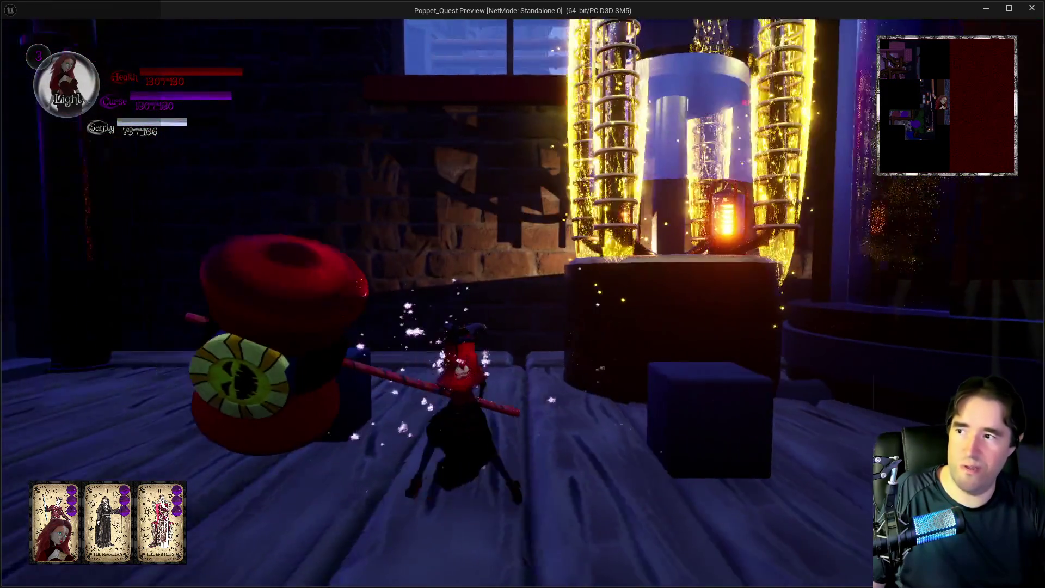
{"action": "key", "text": "w"}
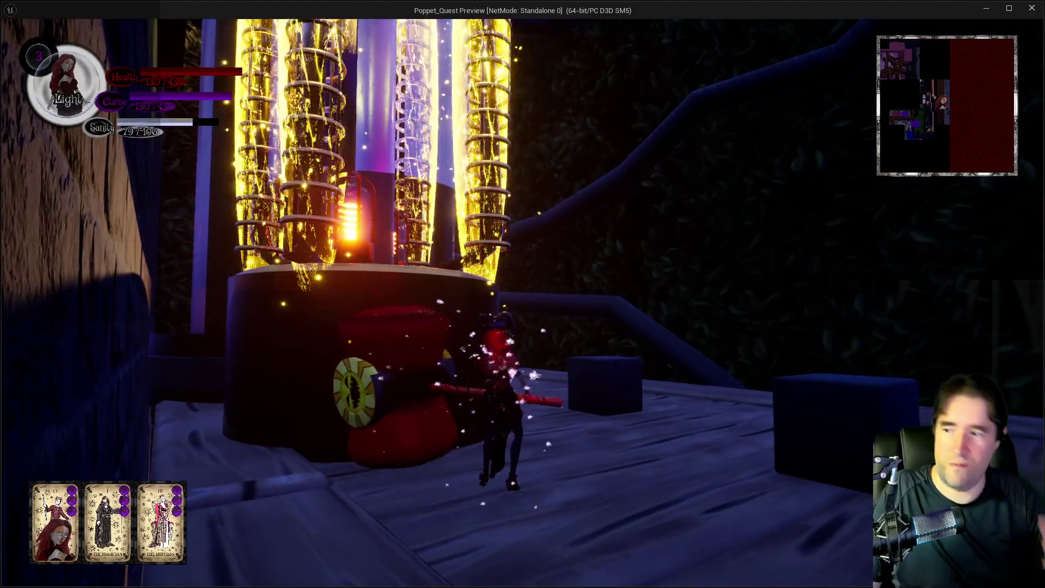
{"action": "key", "text": "w"}
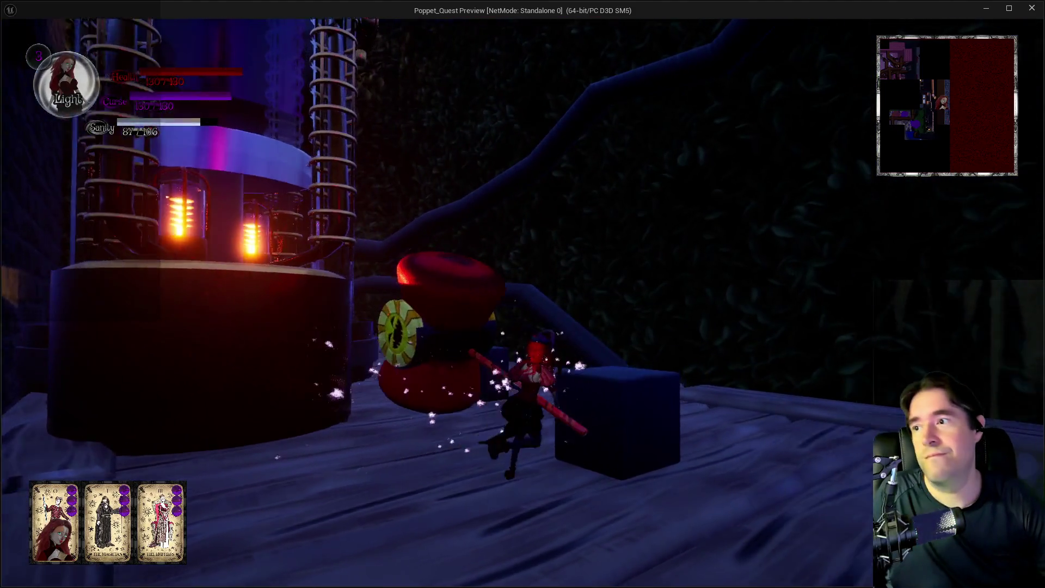
{"action": "key", "text": "w"}
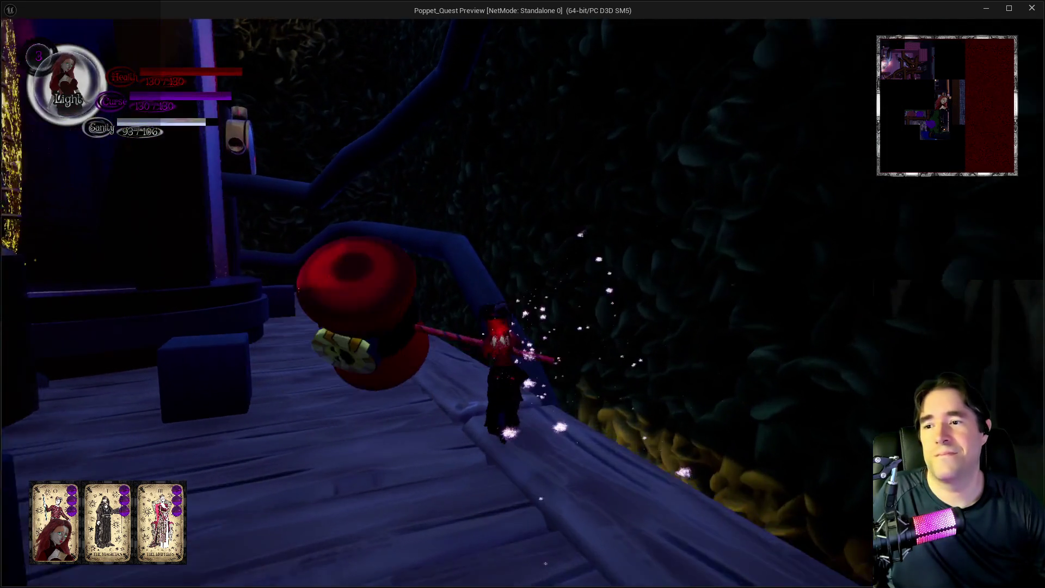
{"action": "key", "text": "w"}
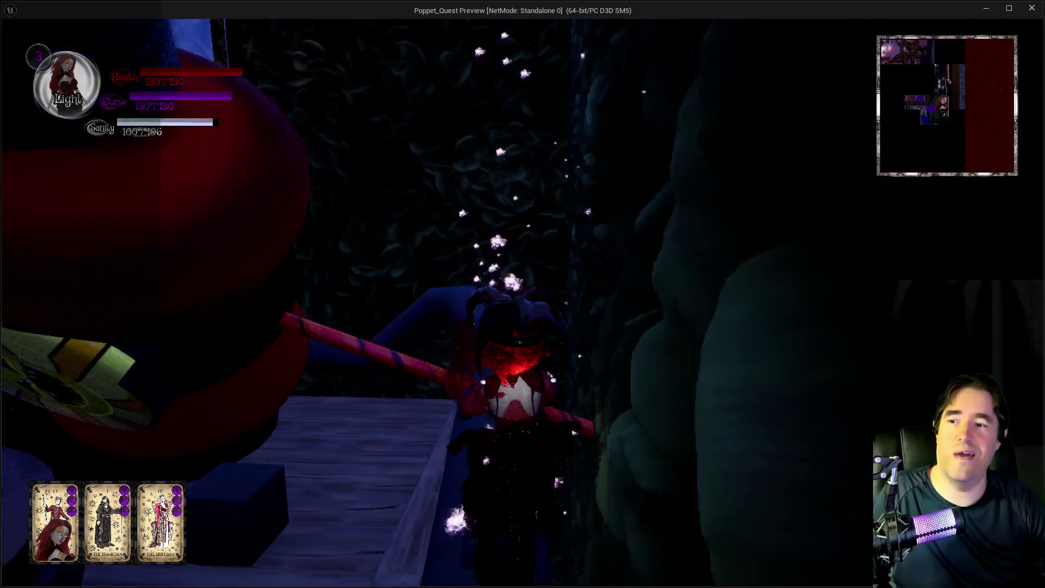
{"action": "key", "text": "q"}
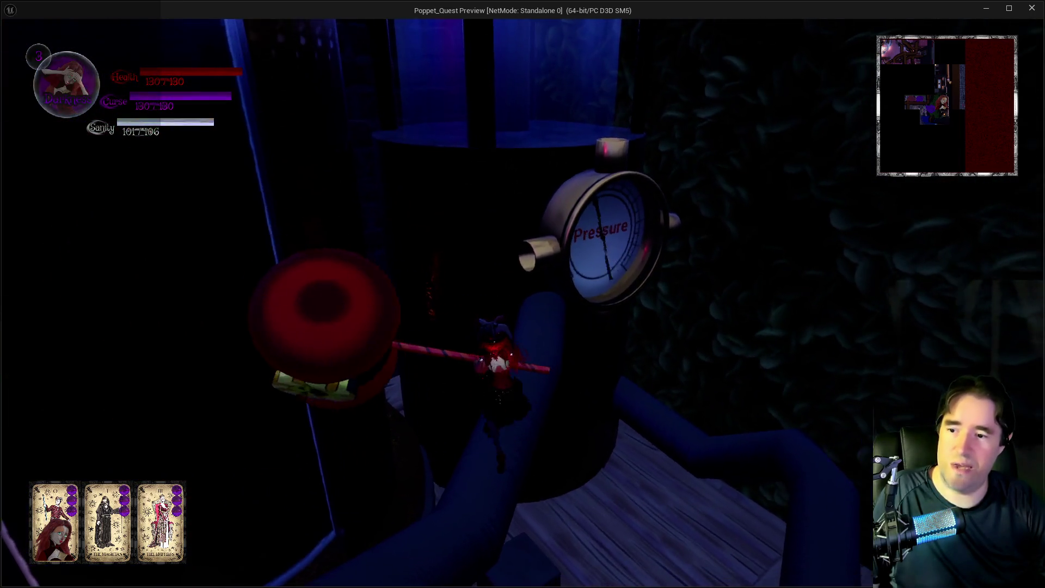
Walk the doll up to and past the Control Room door.
{"action": "key", "text": "w"}
{"action": "key", "text": "q"}
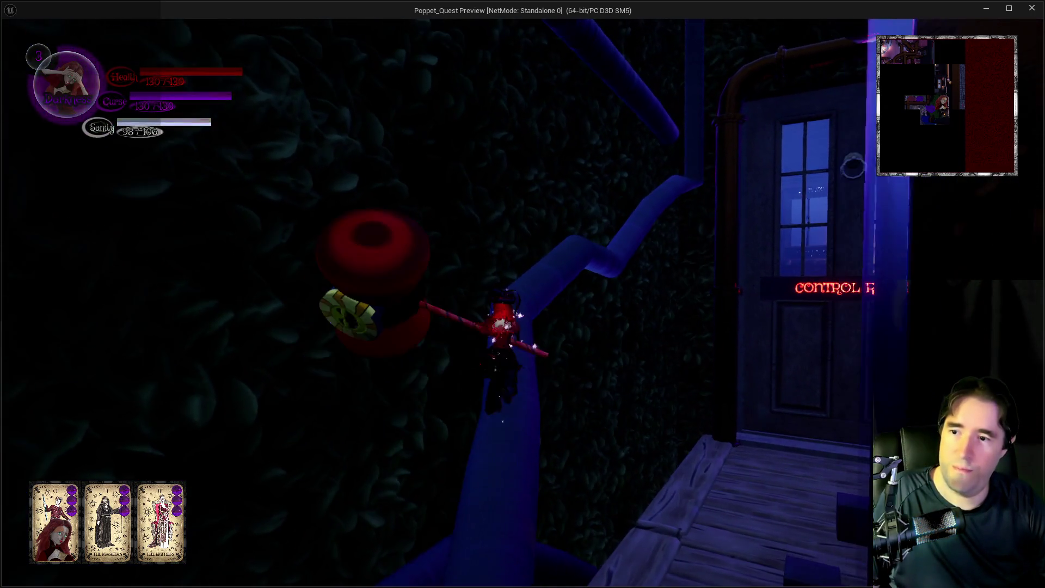
{"action": "key", "text": "w"}
{"action": "key", "text": "q"}
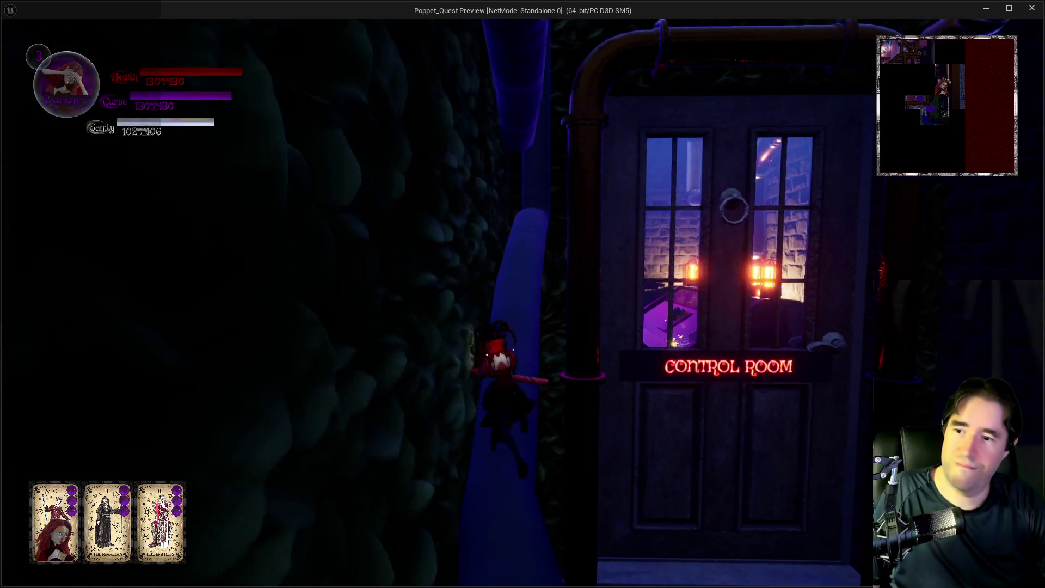
{"action": "key", "text": "w"}
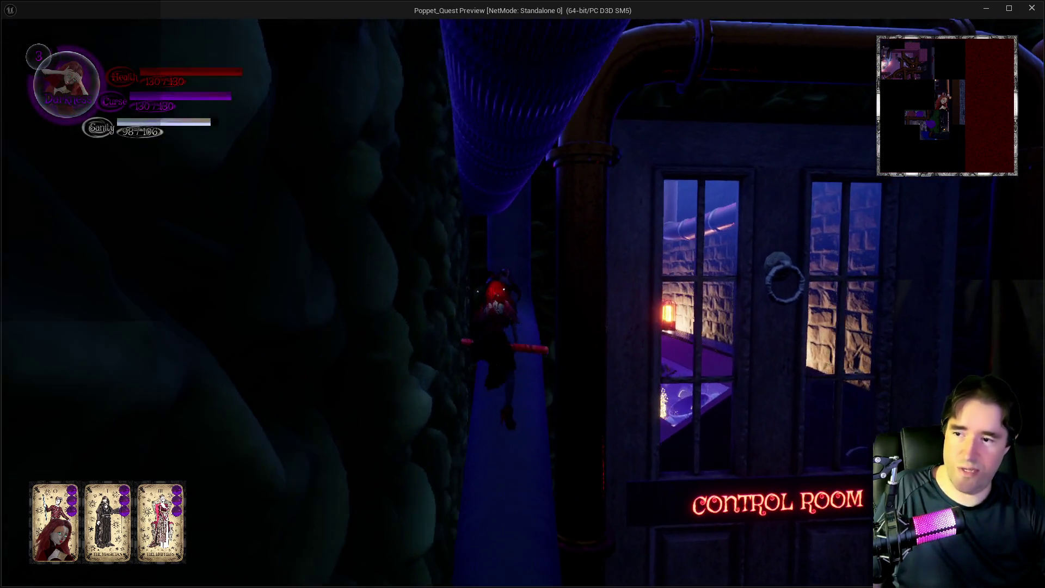
Edge along the walkway and wall around the glowing machine.
{"action": "key", "text": "w"}
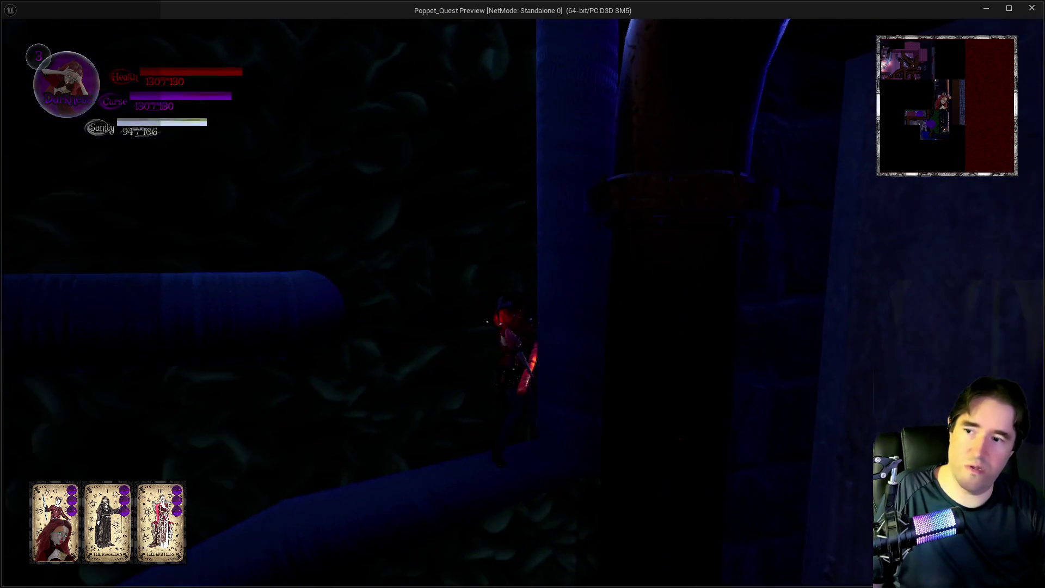
{"action": "key", "text": "w"}
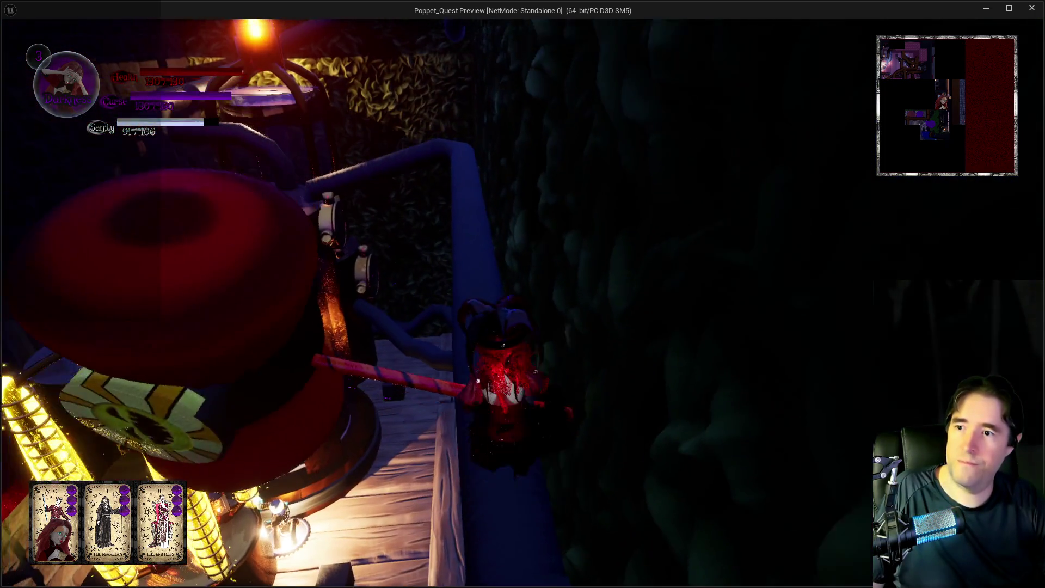
{"action": "key", "text": "w"}
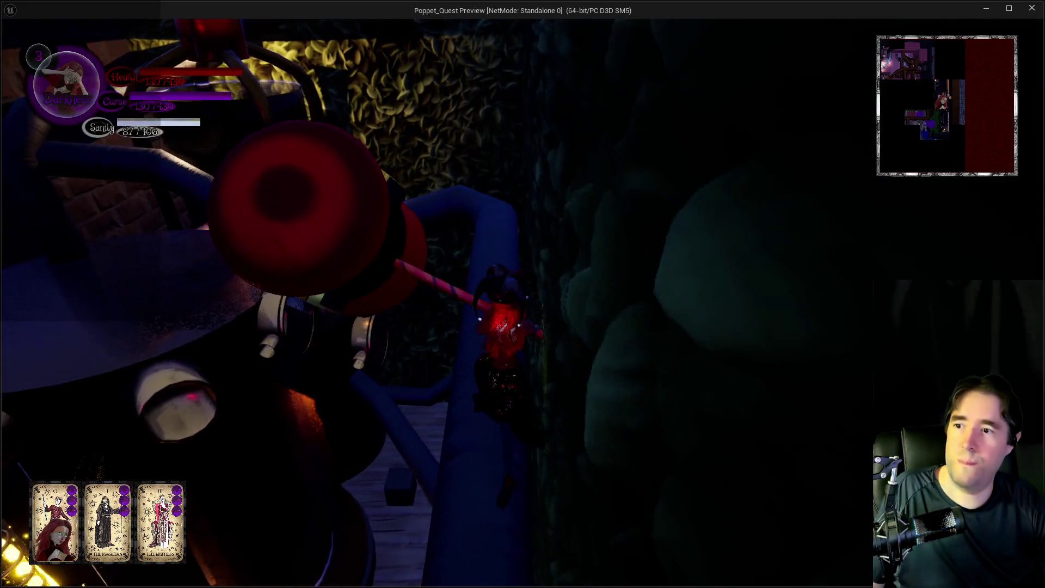
{"action": "key", "text": "w"}
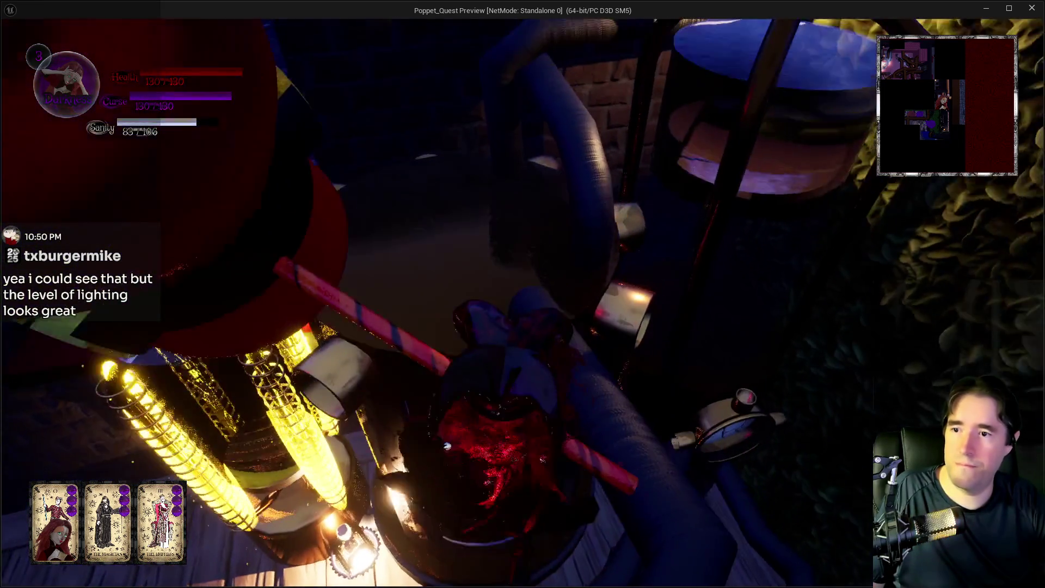
Turn toward the window and walk along the table onto the window ledge.
{"action": "key", "text": "w"}
{"action": "key", "text": "q"}
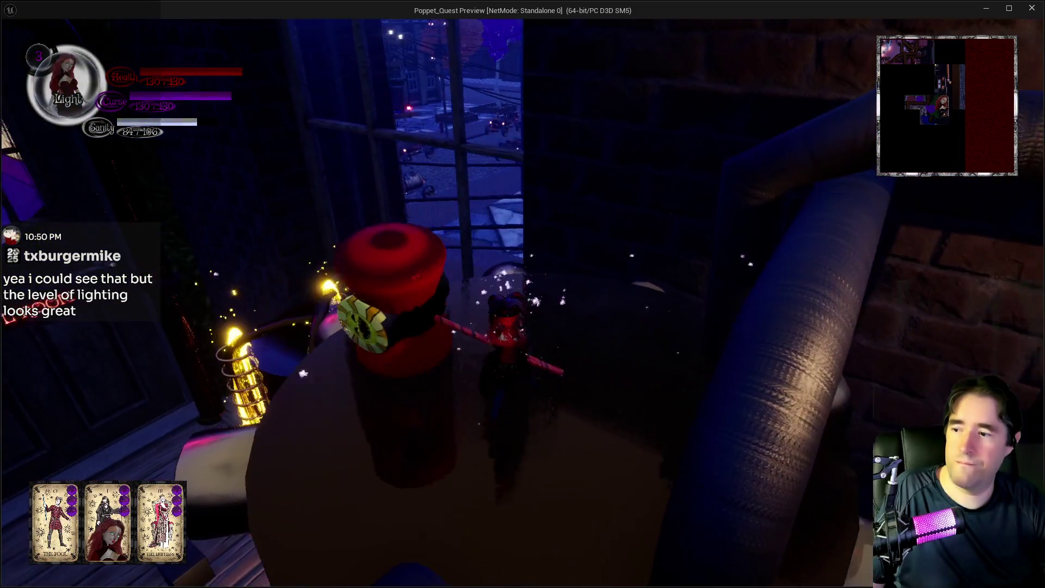
{"action": "key", "text": "w"}
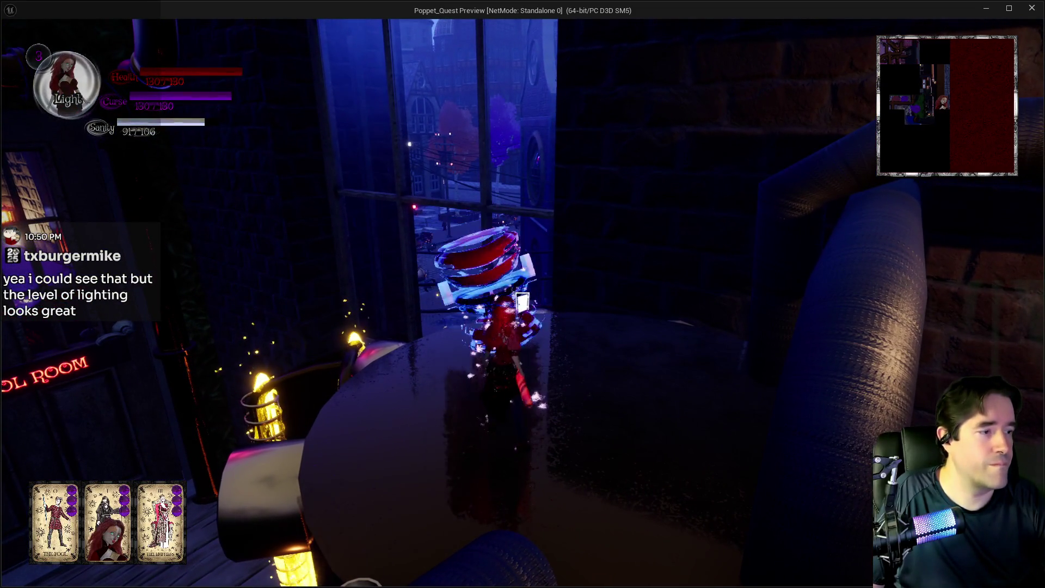
{"action": "key", "text": "w"}
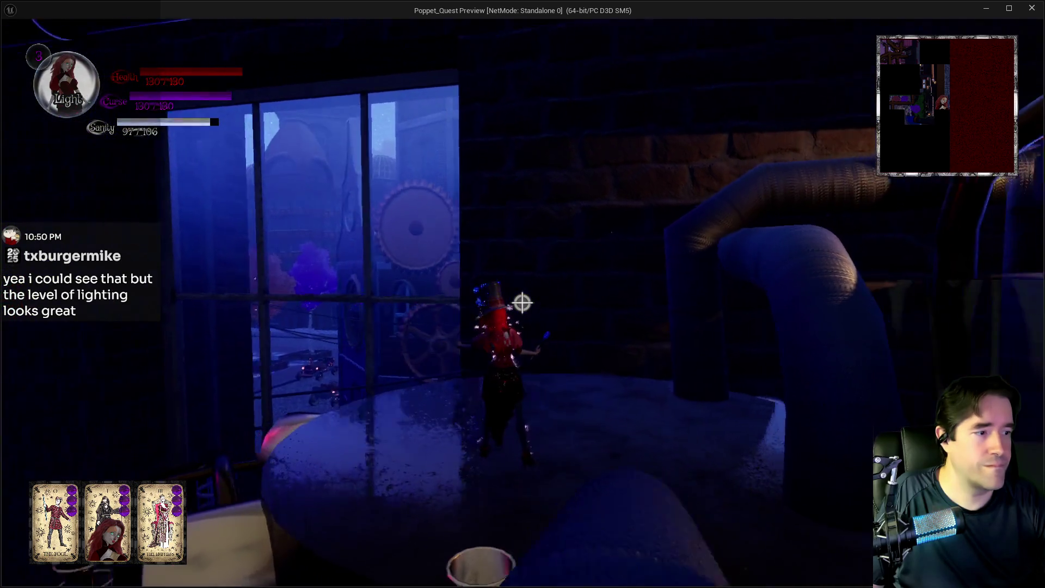
{"action": "key", "text": "w"}
{"action": "key", "text": "q"}
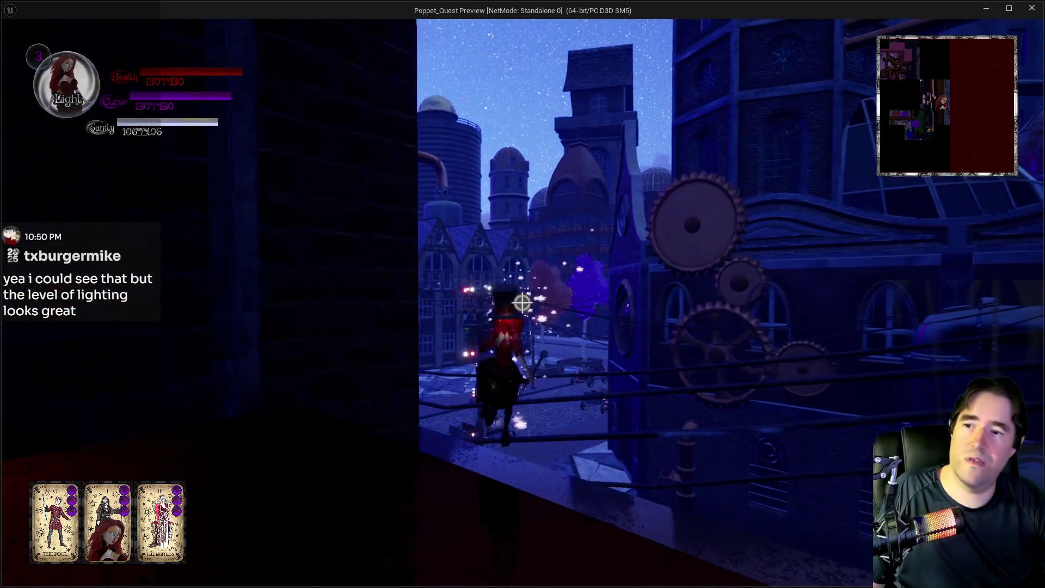
Run along the outer wall walkway up to and past Crystal Ball 4.
{"action": "key", "text": "w"}
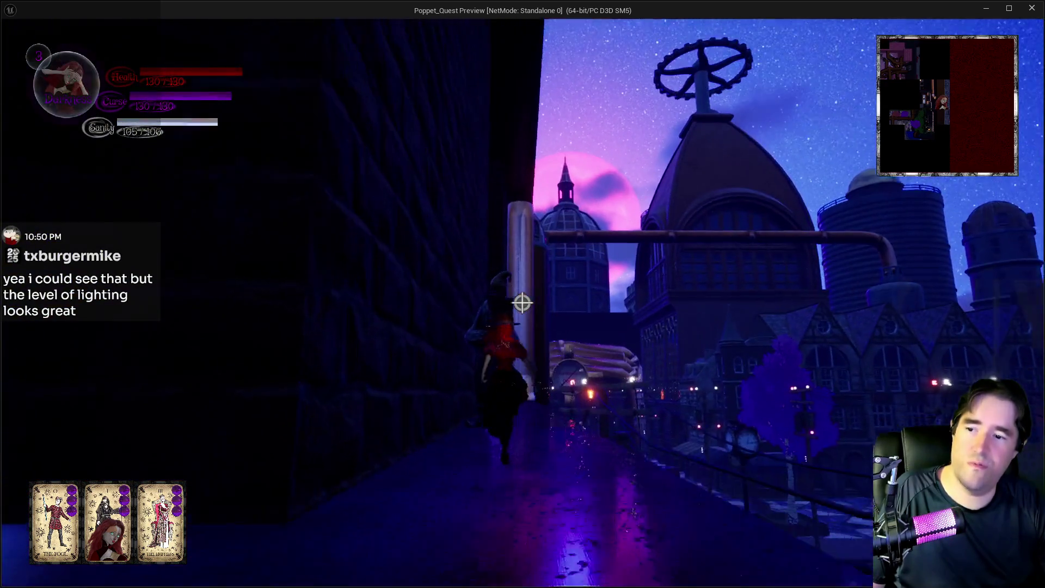
{"action": "key", "text": "w"}
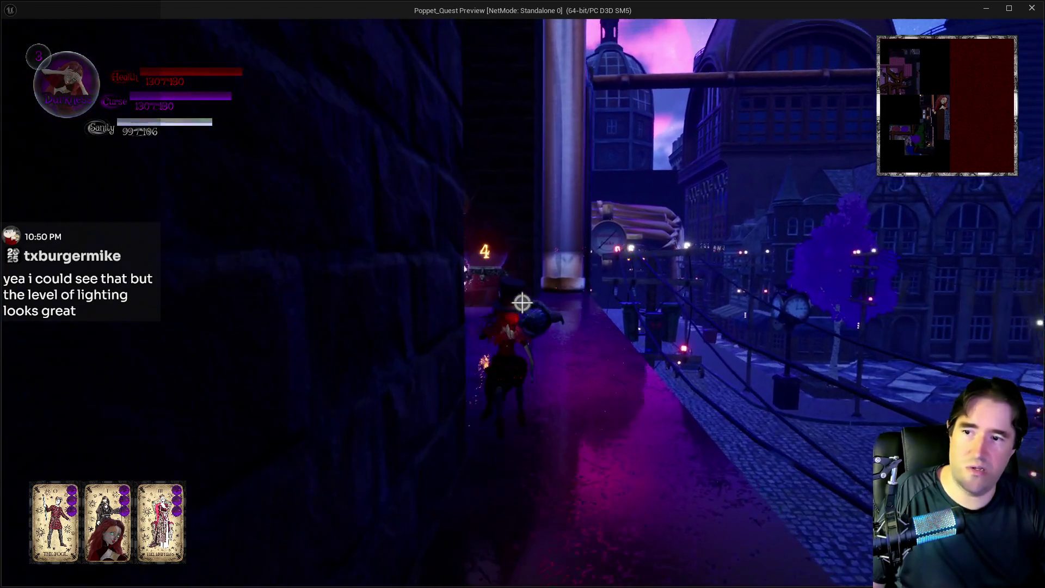
{"action": "key", "text": "w"}
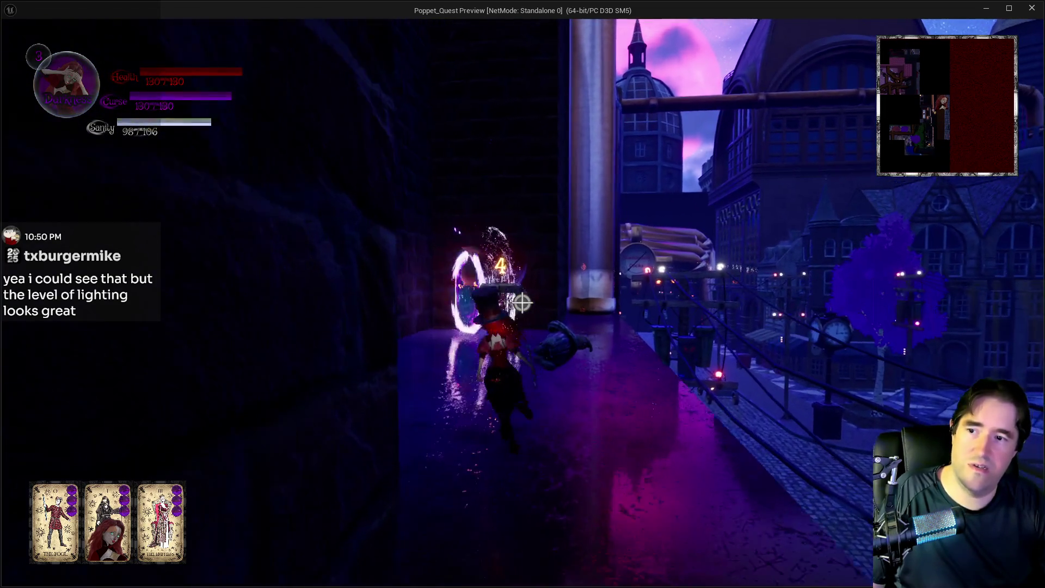
{"action": "key", "text": "w"}
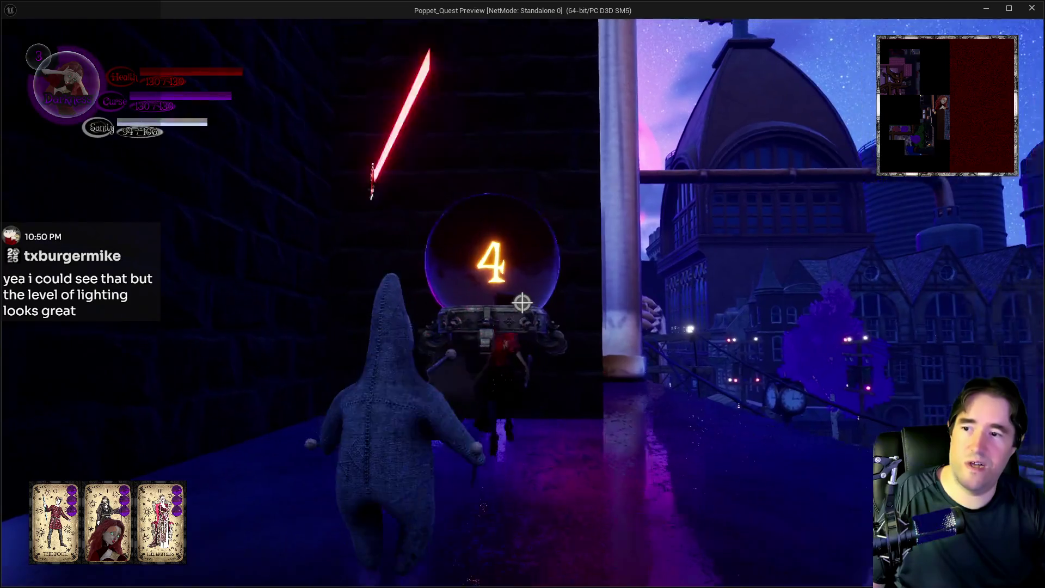
{"action": "key", "text": "w"}
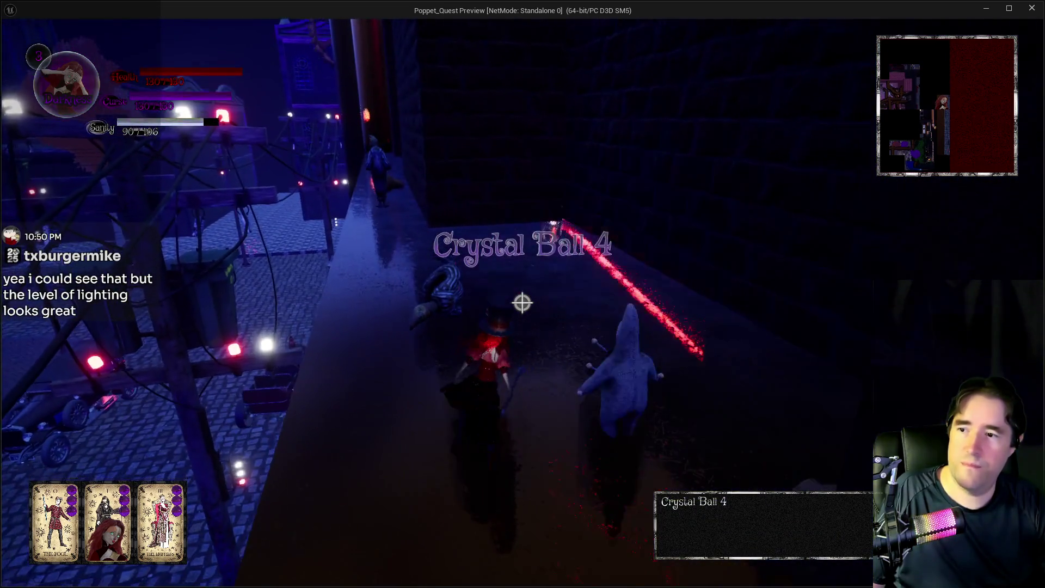
Pass through the purple portal and run into the dark railed area.
{"action": "key", "text": "w"}
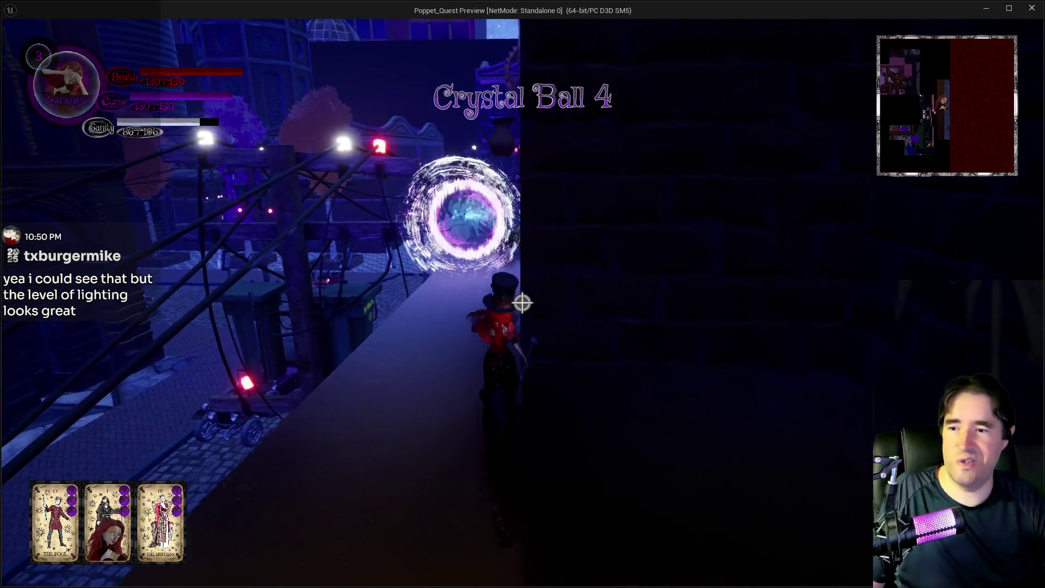
{"action": "key", "text": "w"}
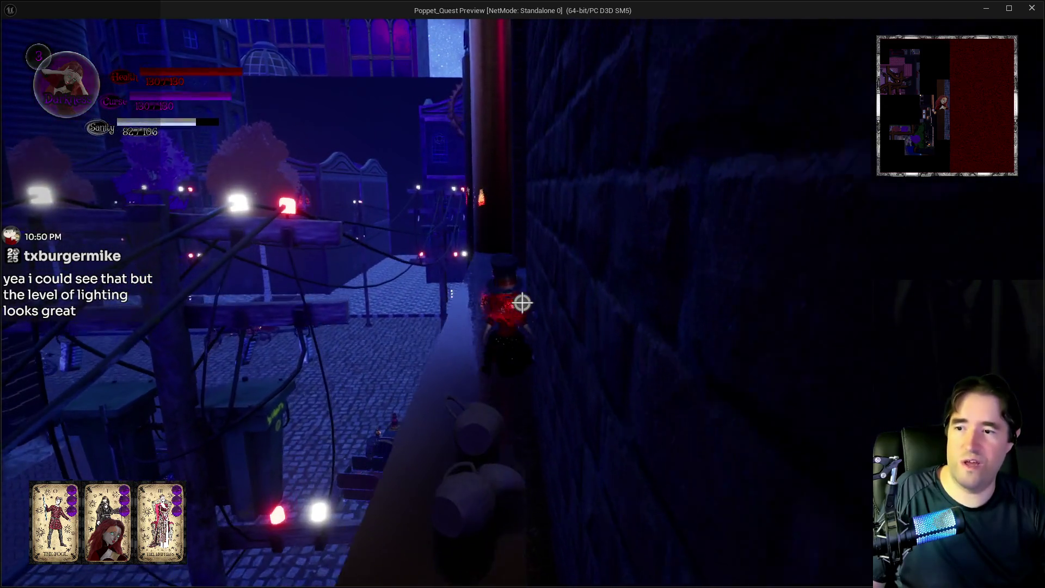
{"action": "key", "text": "w"}
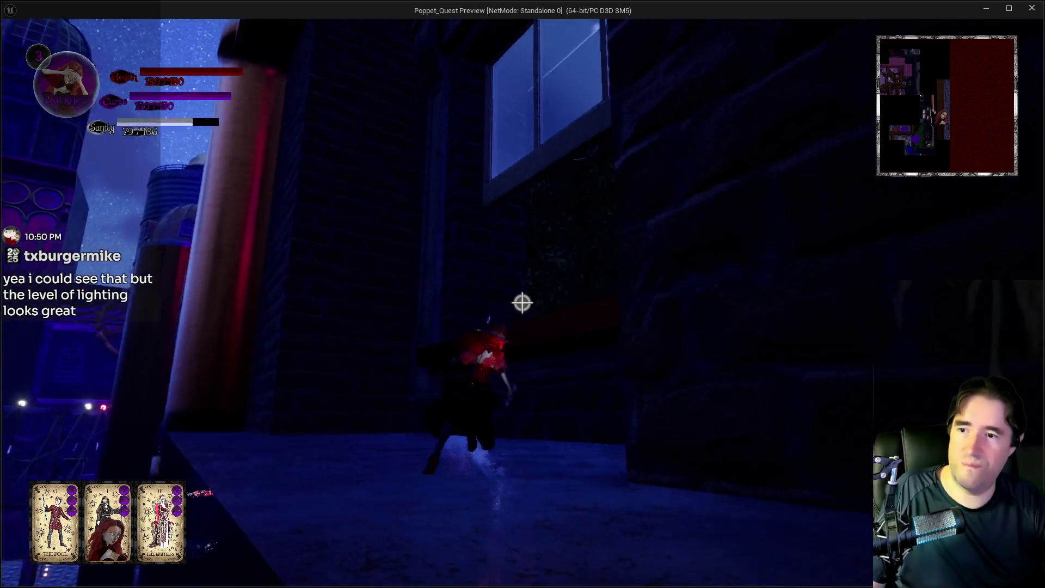
Walk Poppet across the wooden platform, around the golden coiled pillars, beneath the glowing cube.
{"action": "key", "text": "w"}
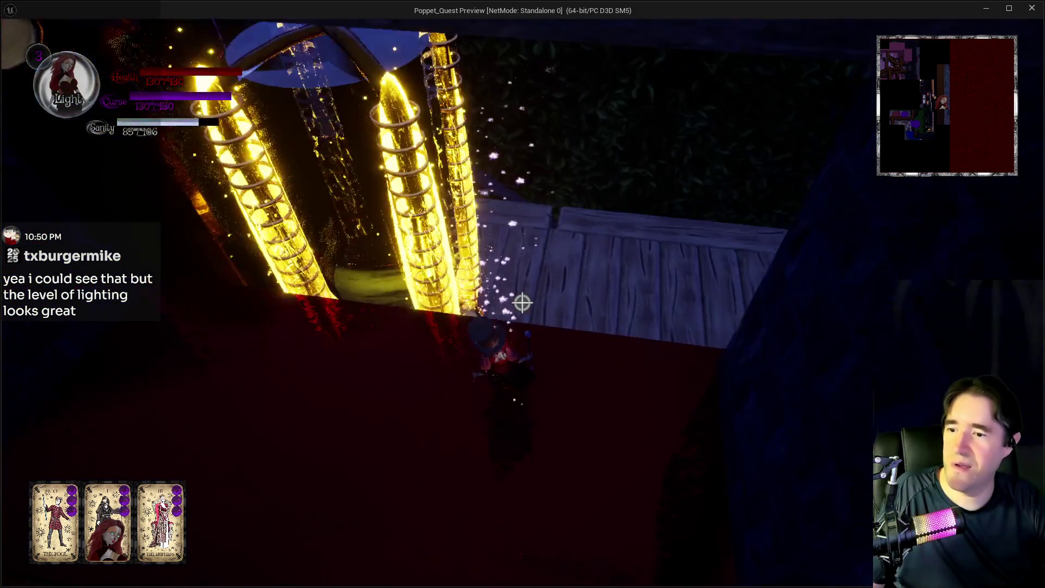
{"action": "key", "text": "w"}
{"action": "key", "text": "w"}
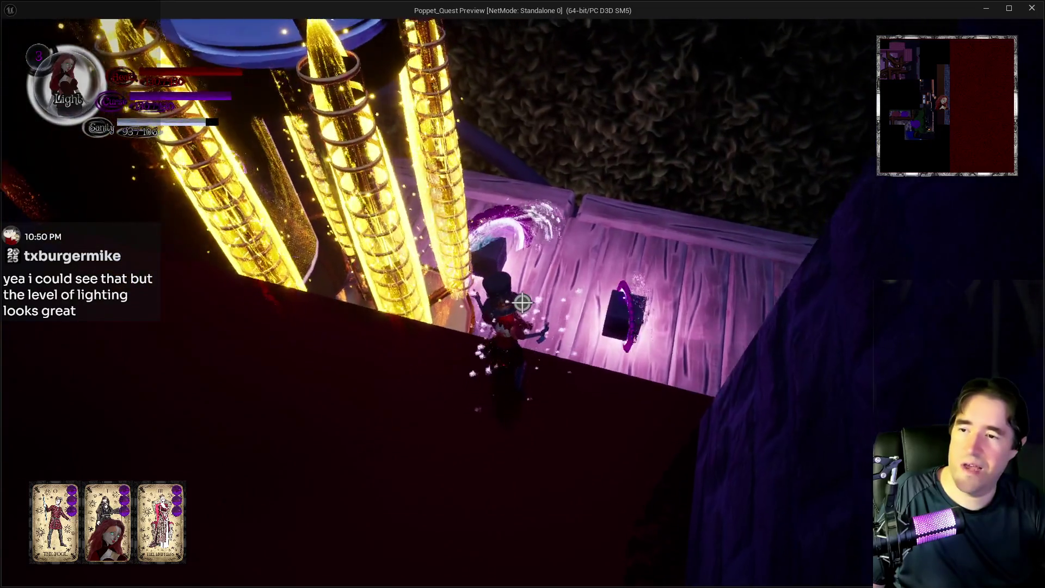
{"action": "key", "text": "w"}
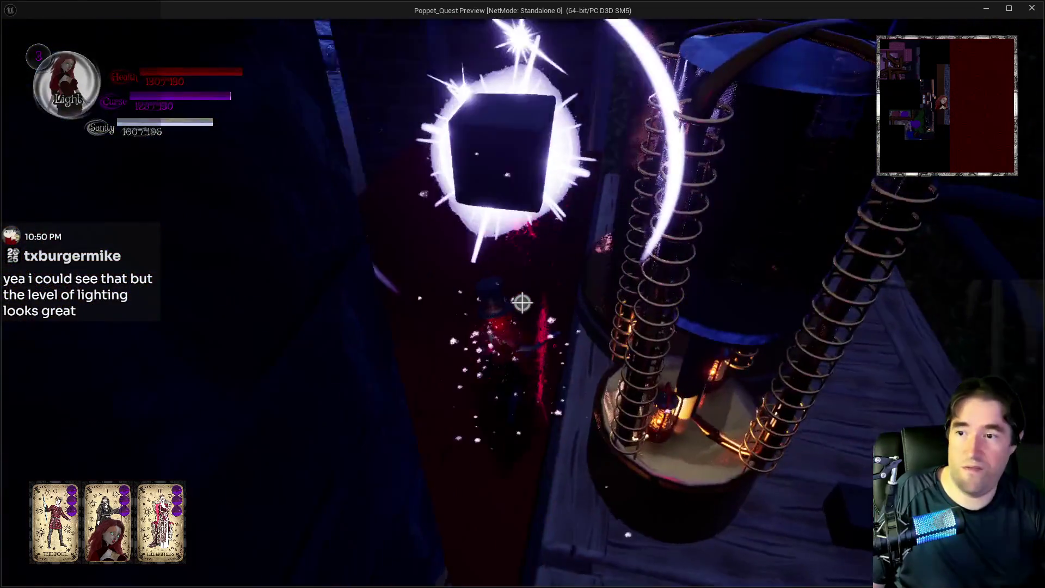
{"action": "key", "text": "w"}
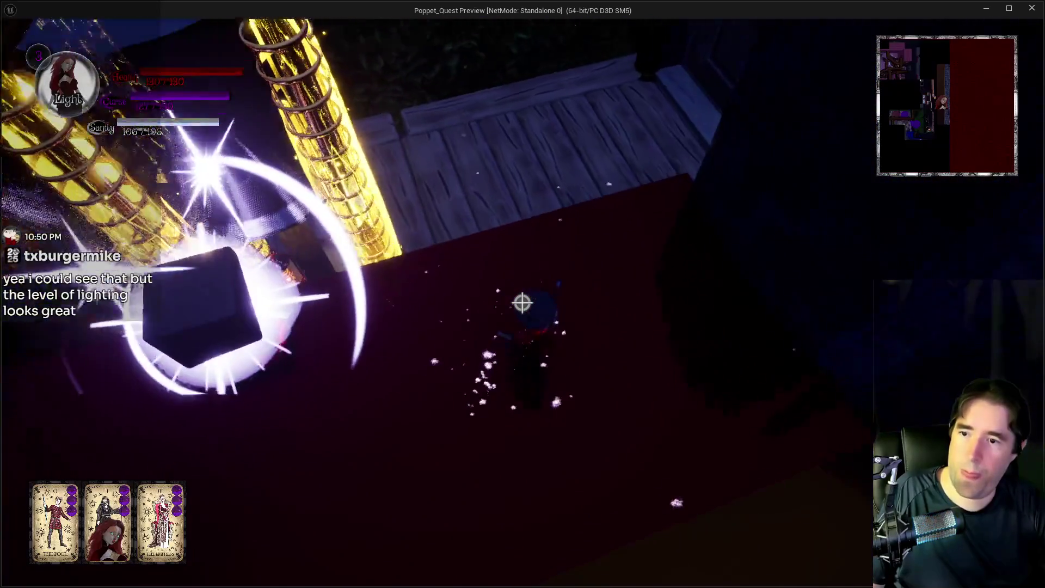
{"action": "key", "text": "w"}
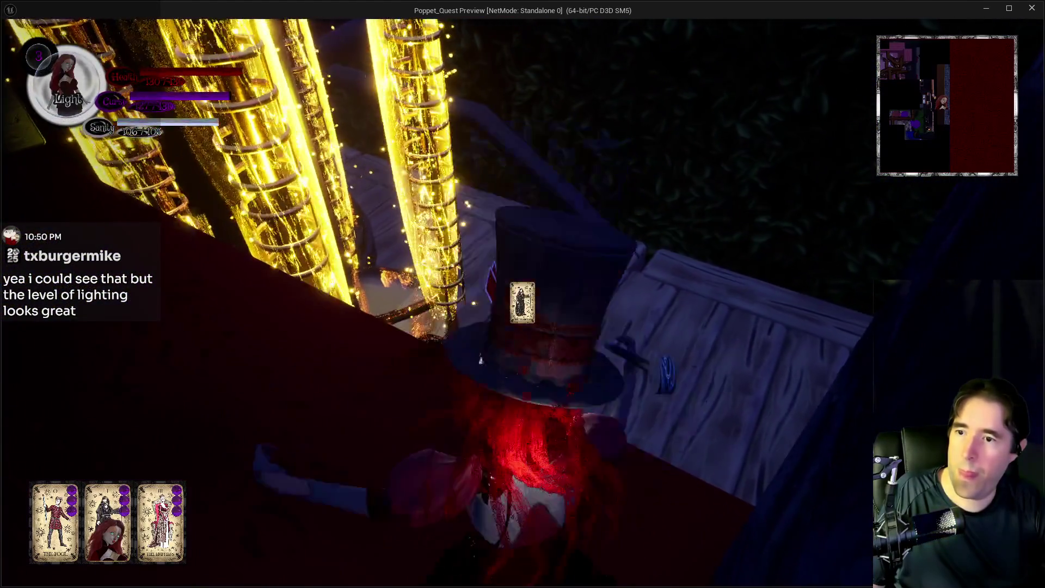
{"action": "key", "text": "w"}
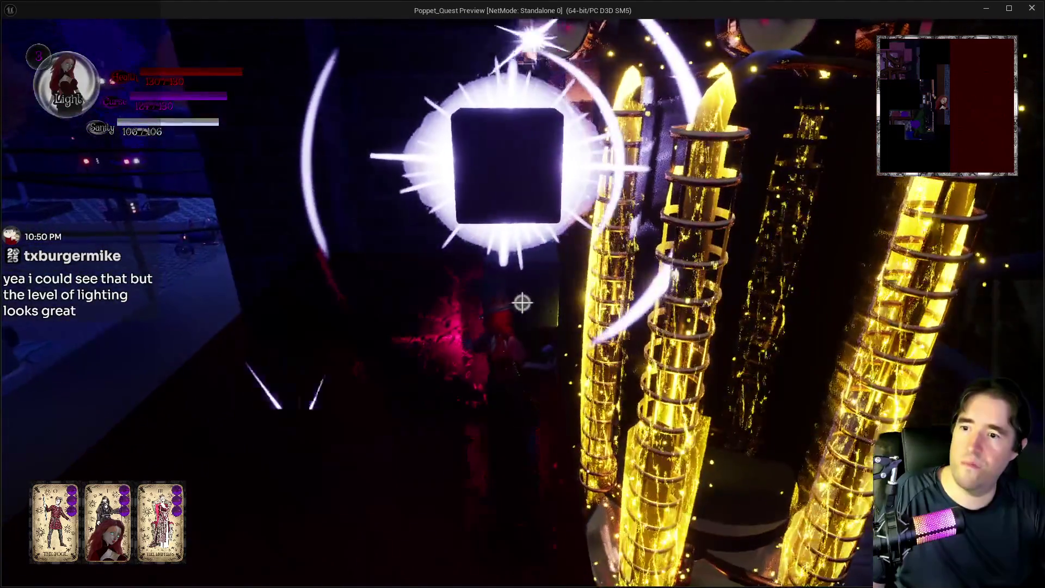
{"action": "key", "text": "w"}
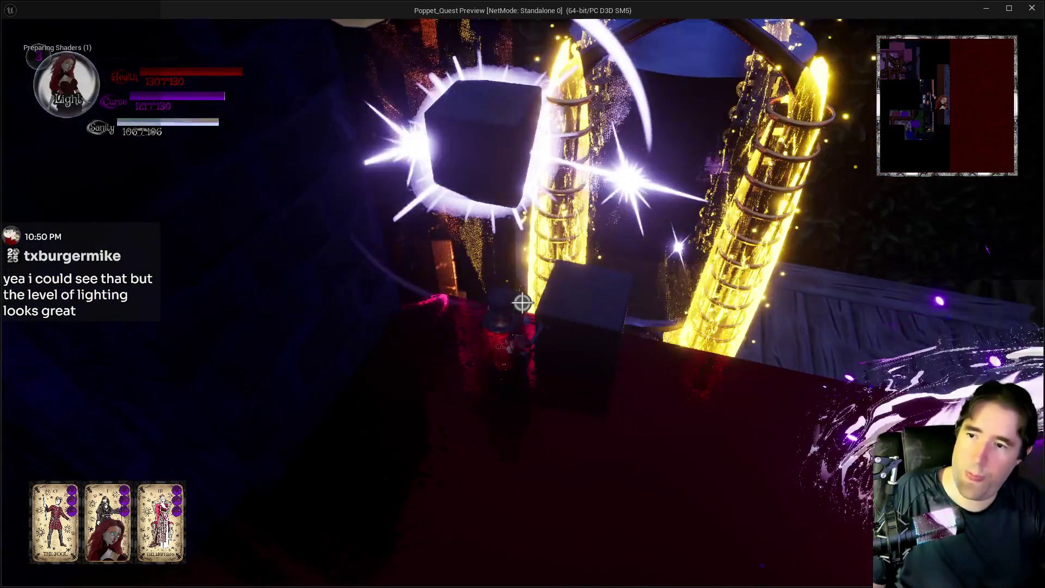
{"action": "key", "text": "w"}
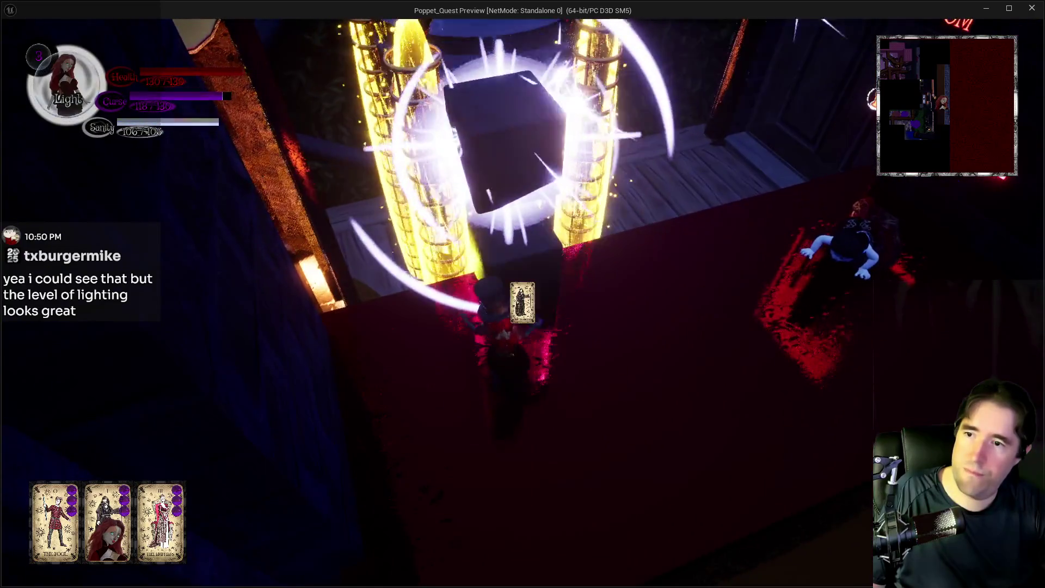
Climb Poppet onto the tube canopy and walk her along the pipes past the brazier.
{"action": "key", "text": "w"}
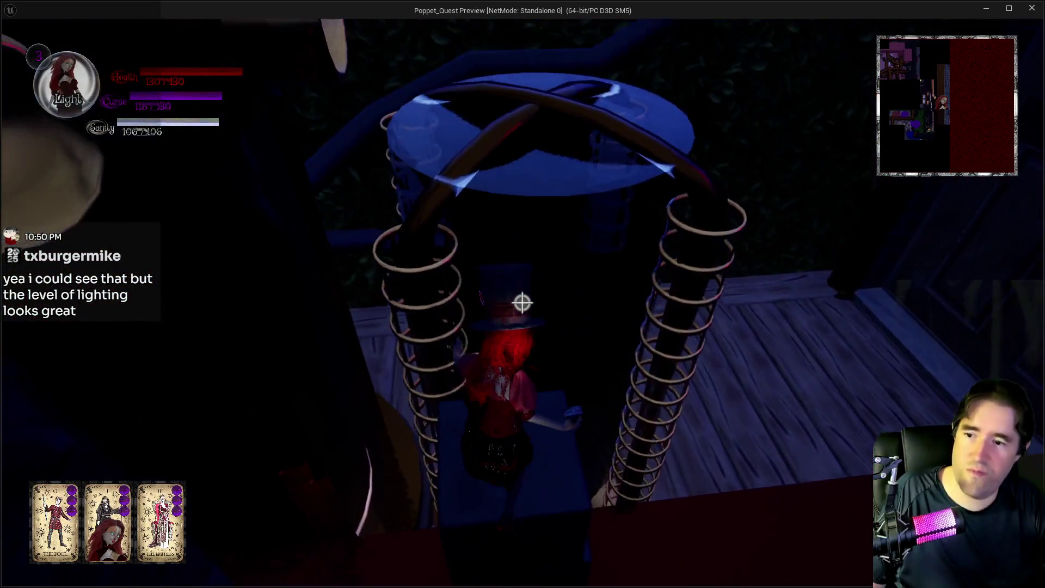
{"action": "key", "text": "w"}
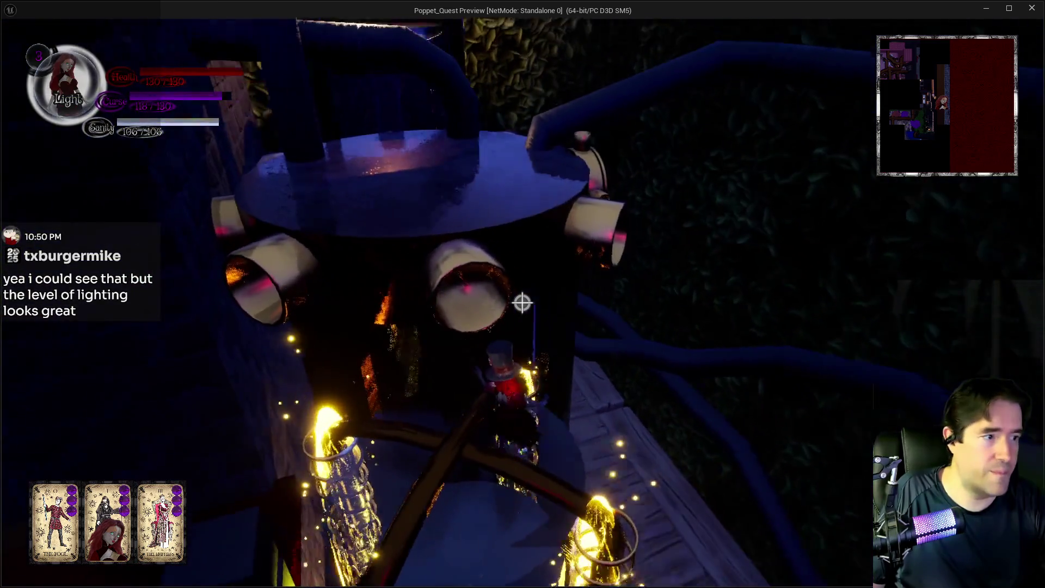
{"action": "key", "text": "w"}
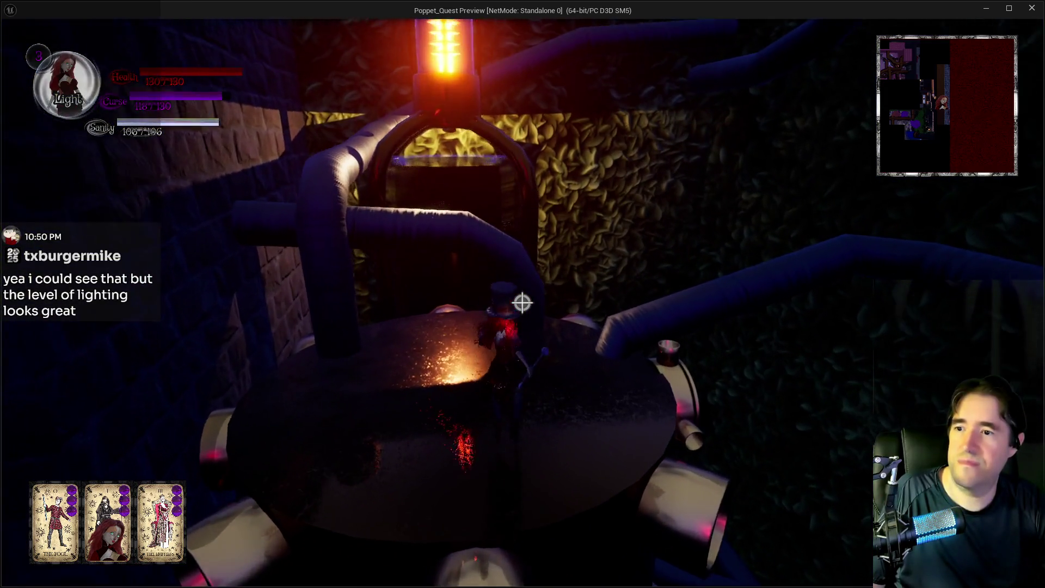
{"action": "key", "text": "w"}
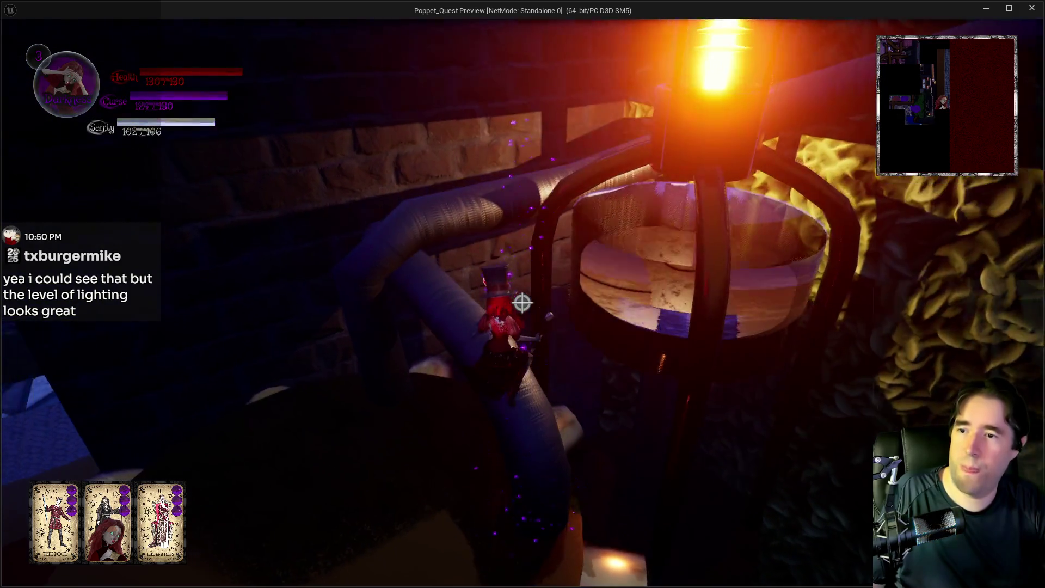
{"action": "key", "text": "w"}
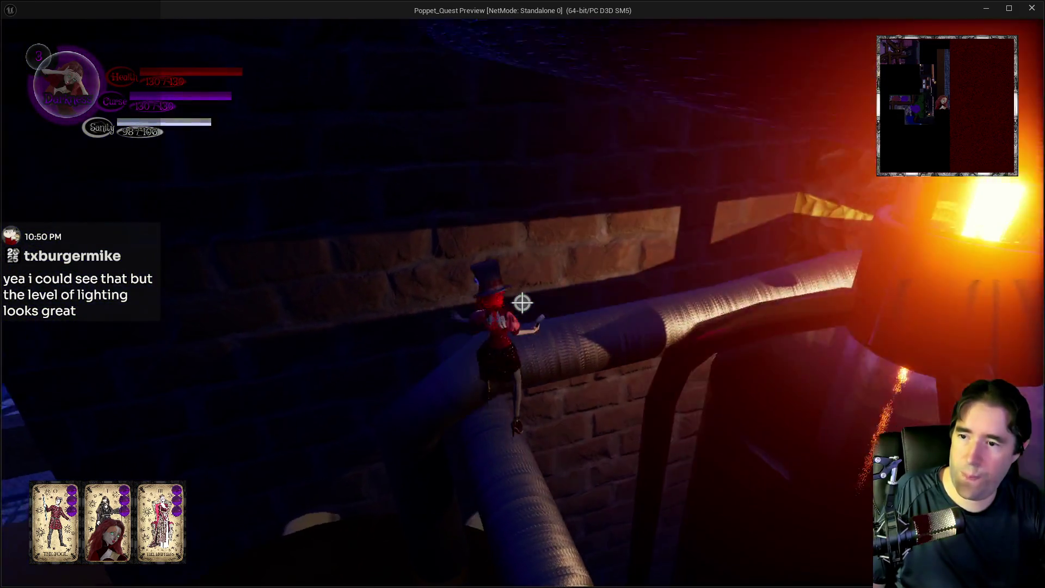
{"action": "key", "text": "w"}
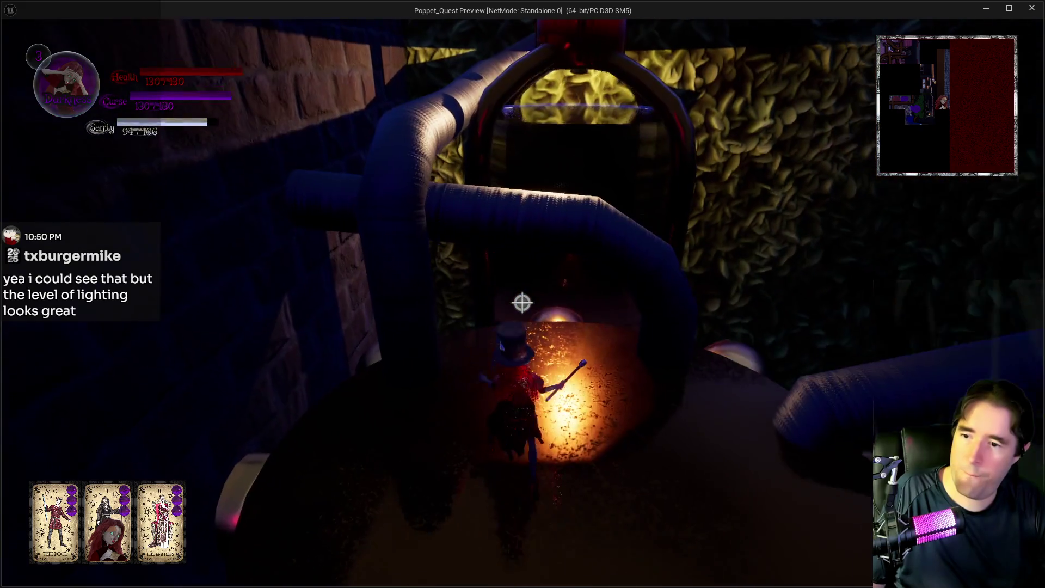
{"action": "key", "text": "w"}
{"action": "key", "text": "w"}
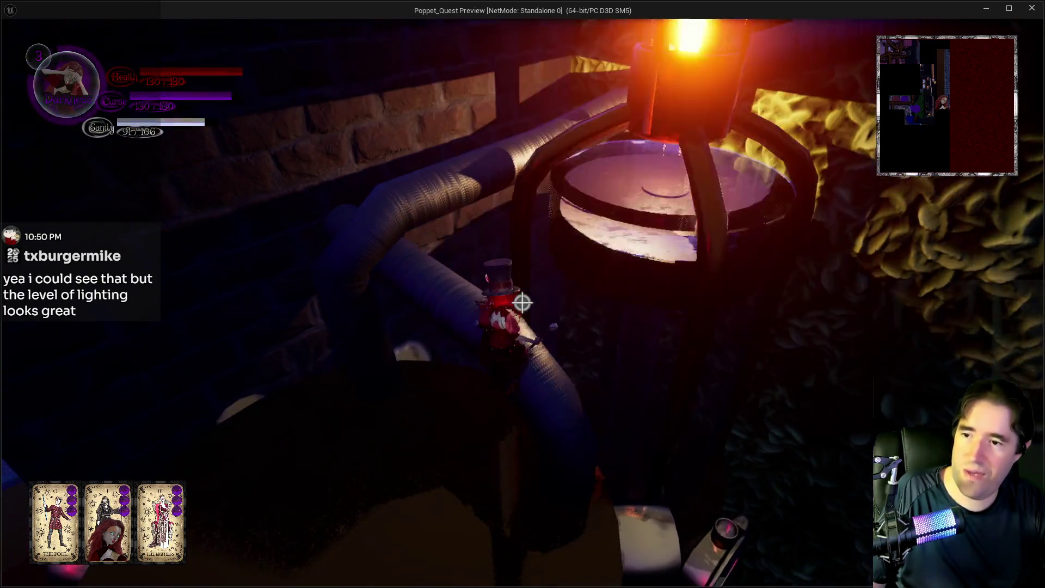
{"action": "key", "text": "w"}
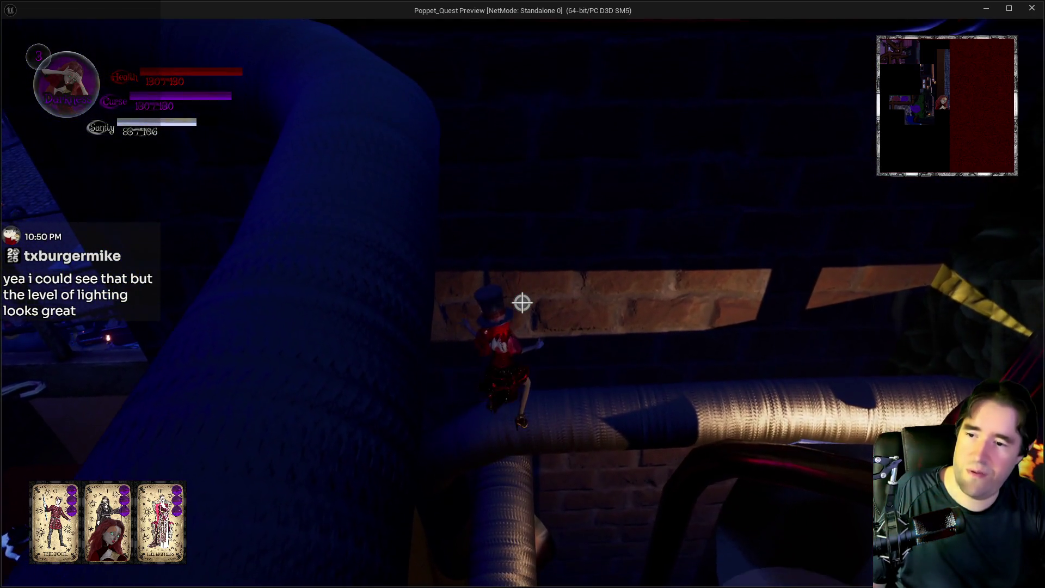
Follow the lower pipe toward the Control Room door, switch to Light form, and keep climbing.
{"action": "key", "text": "w"}
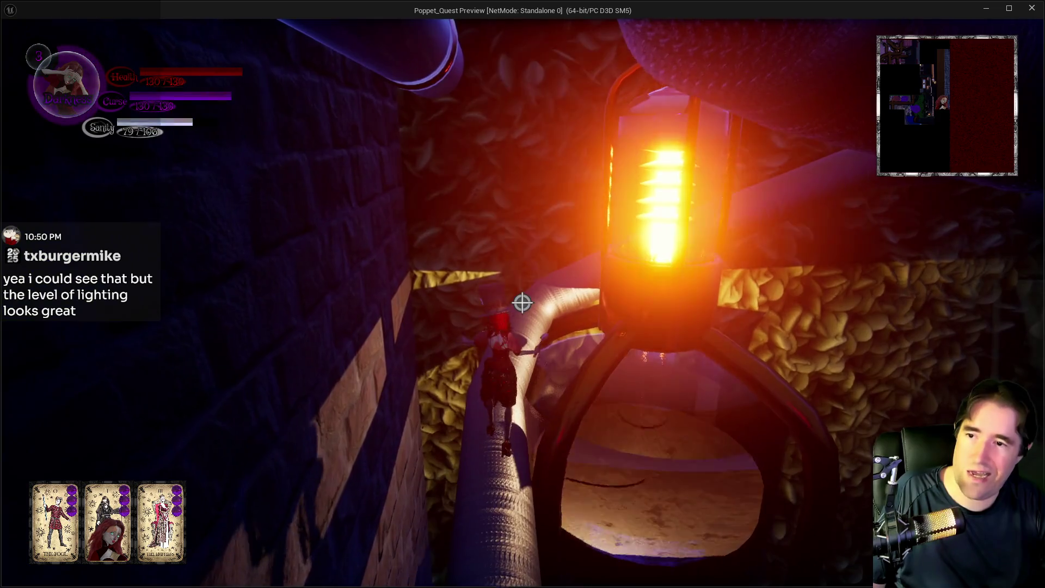
{"action": "key", "text": "w"}
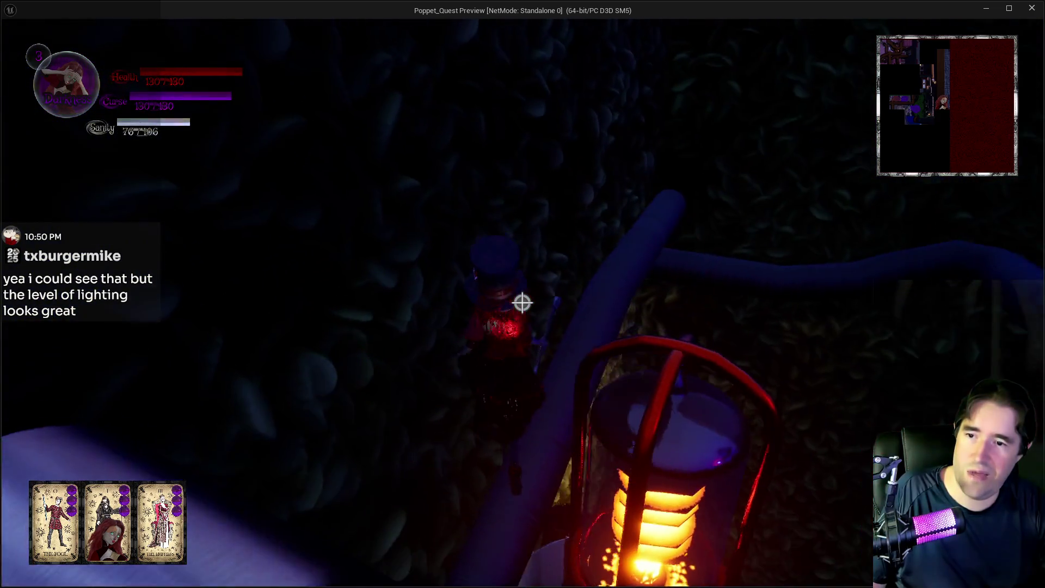
{"action": "key", "text": "w"}
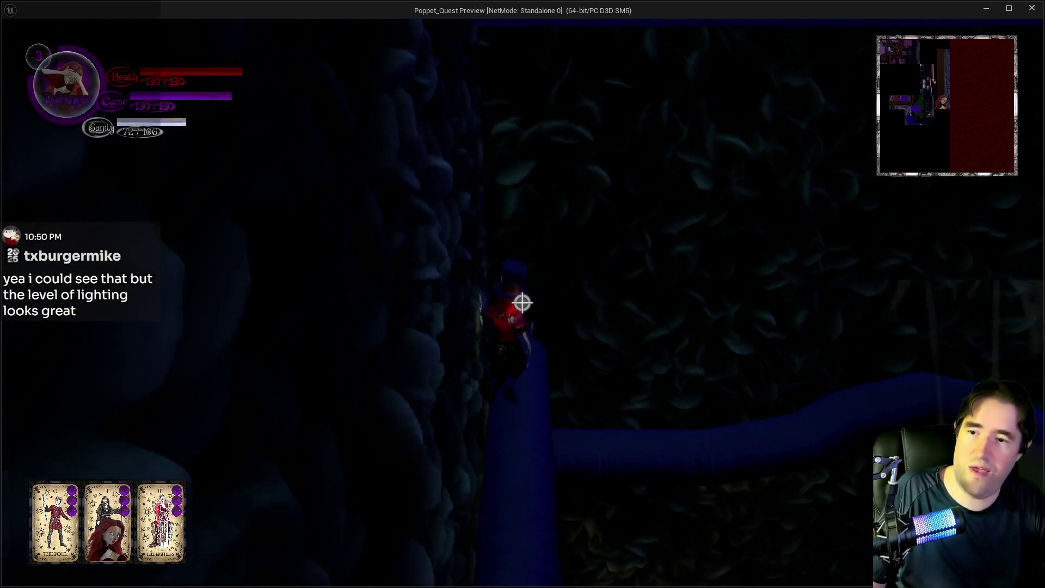
{"action": "key", "text": "w"}
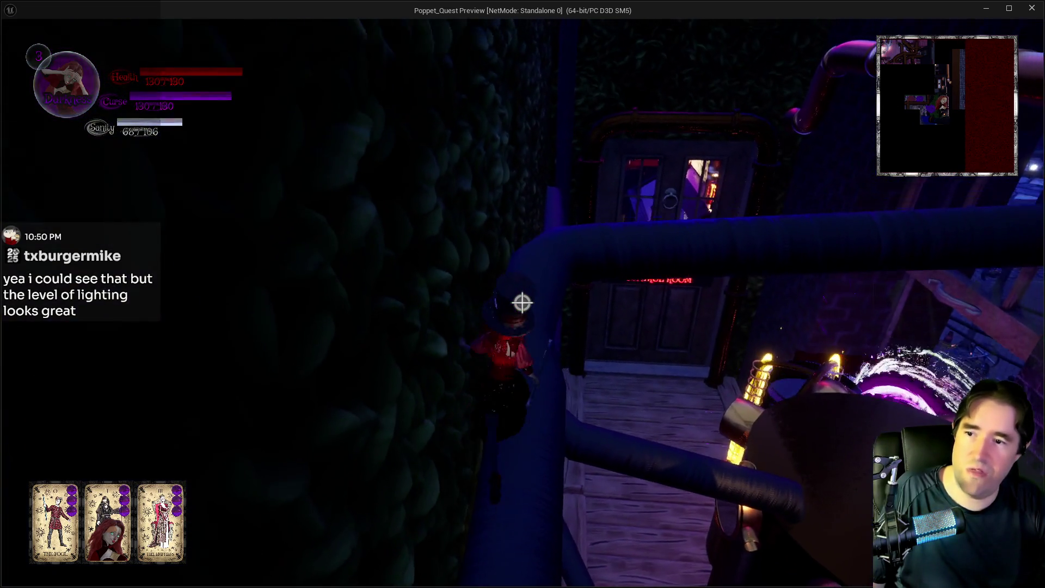
{"action": "key", "text": "q"}
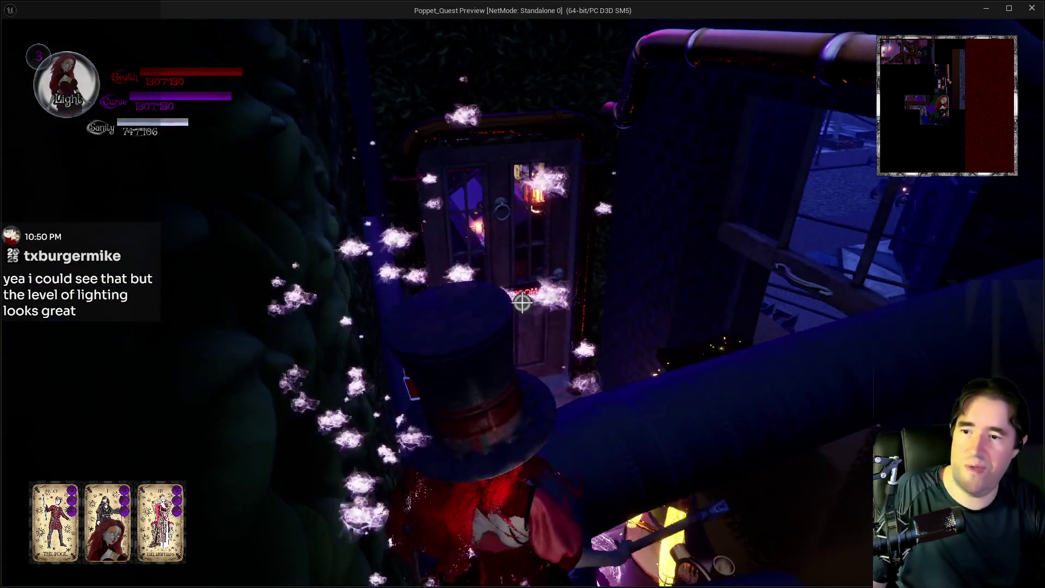
{"action": "key", "text": "w"}
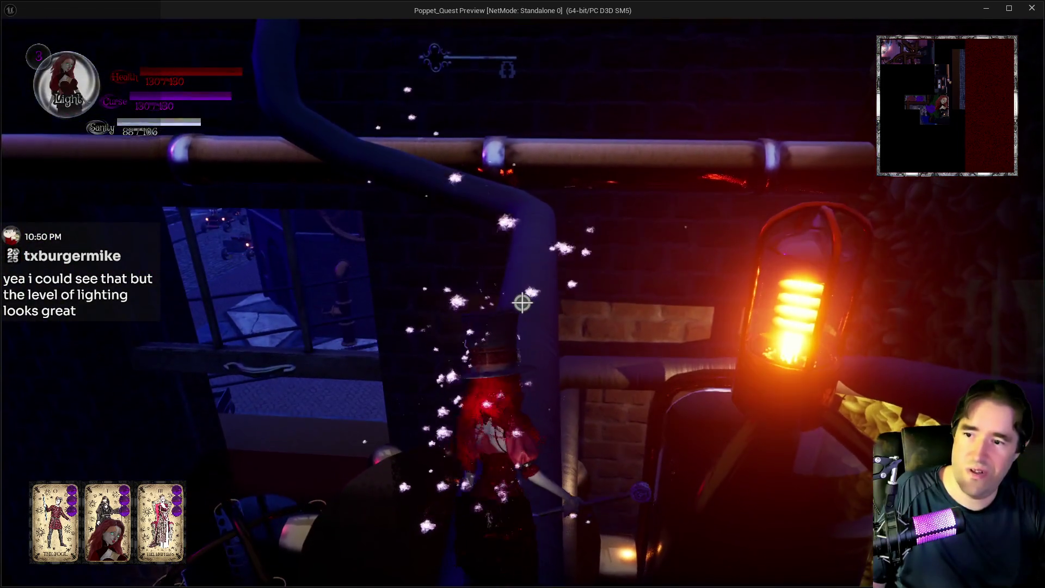
{"action": "key", "text": "w"}
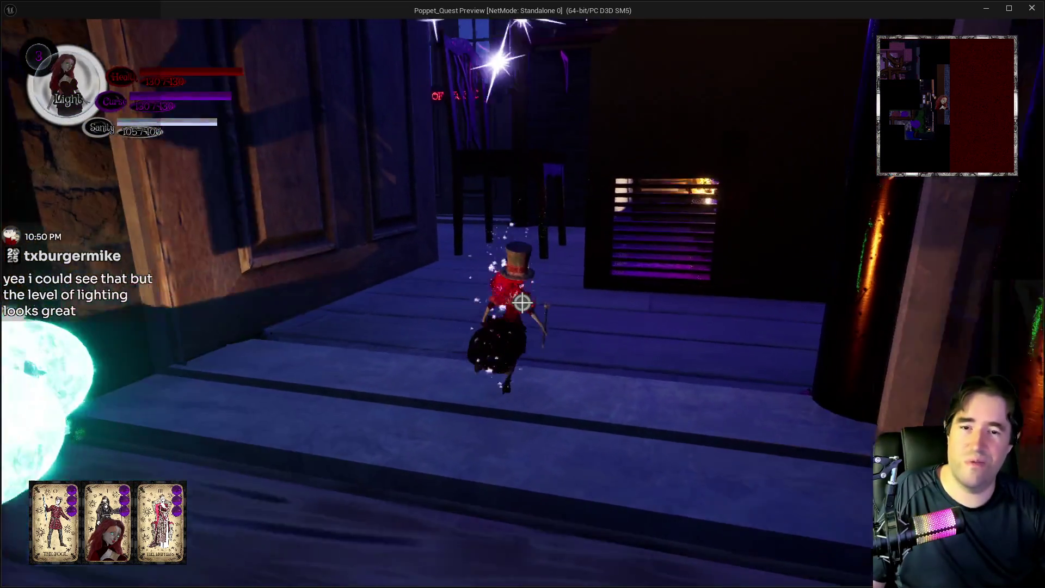
Run Poppet through the Hall of Records doors, cast a spell near the cabinets, and switch to Light form.
{"action": "key", "text": "d"}
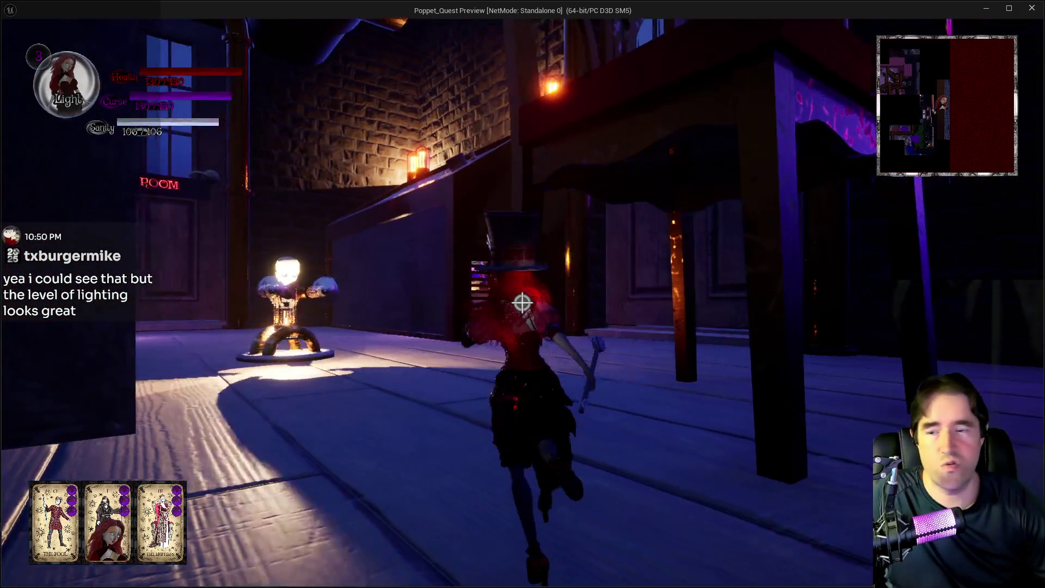
{"action": "key", "text": "w"}
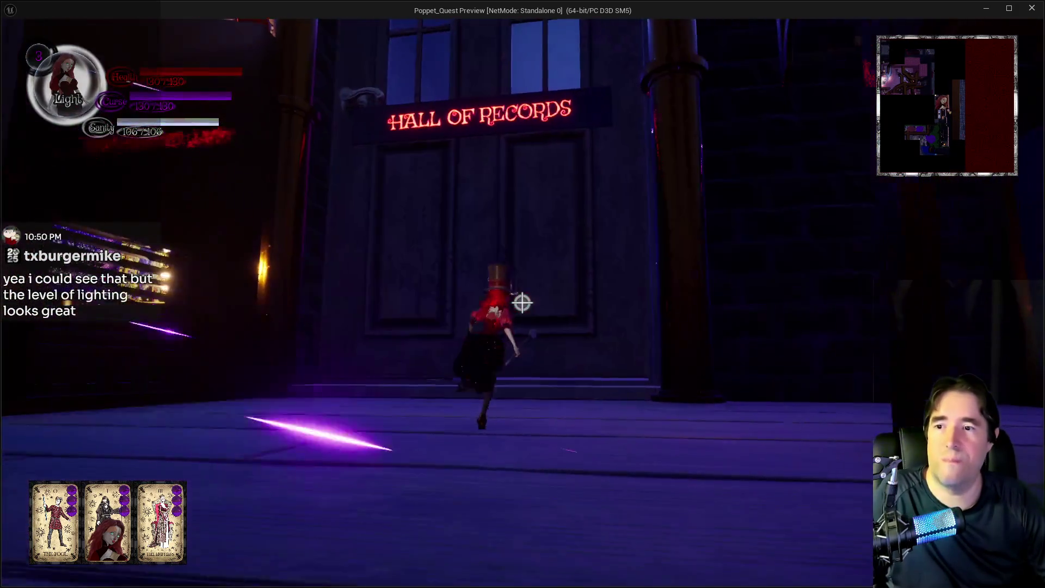
{"action": "key", "text": "w"}
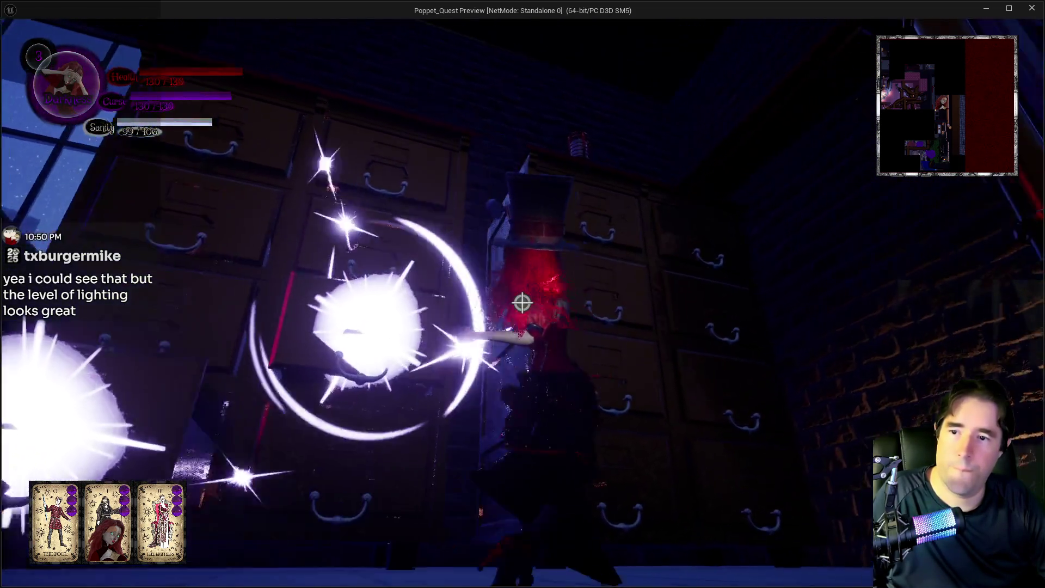
{"action": "left_click", "coordinate": [522, 302]}
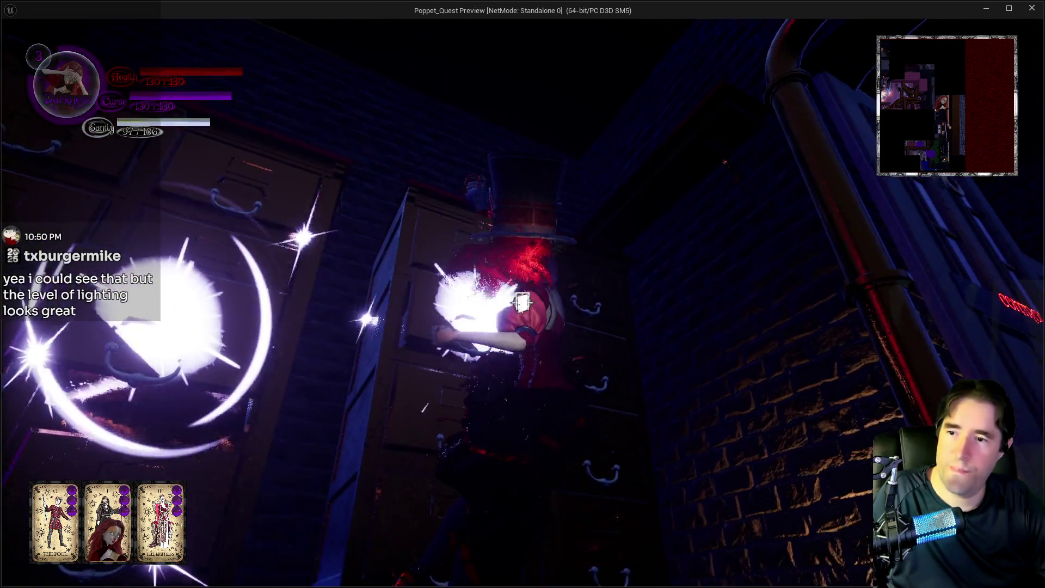
{"action": "key", "text": "q"}
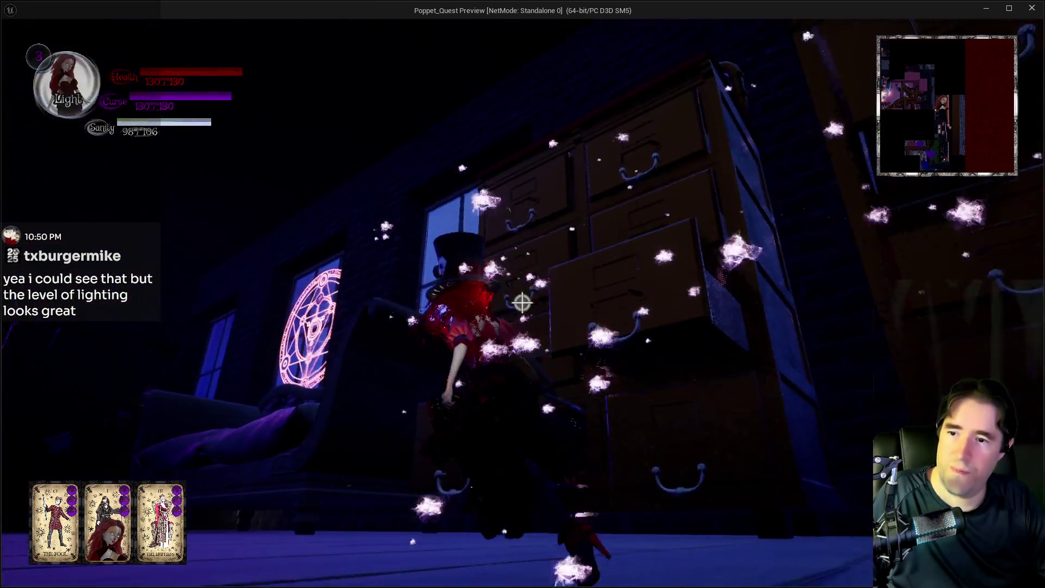
Climb along the tall filing cabinets toward the brick wall, toggling between Light and Darkness forms.
{"action": "key", "text": "w"}
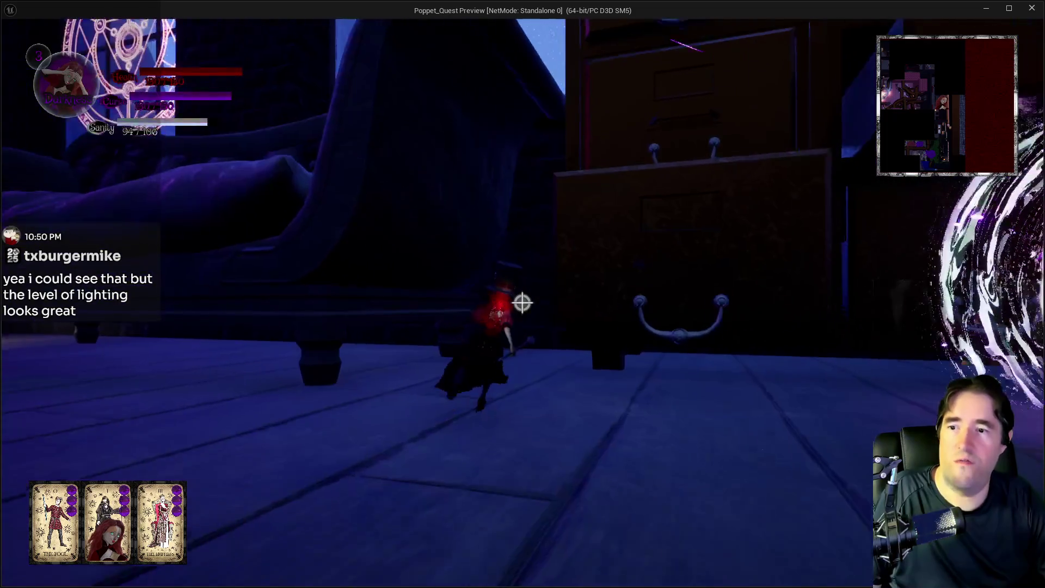
{"action": "key", "text": "w"}
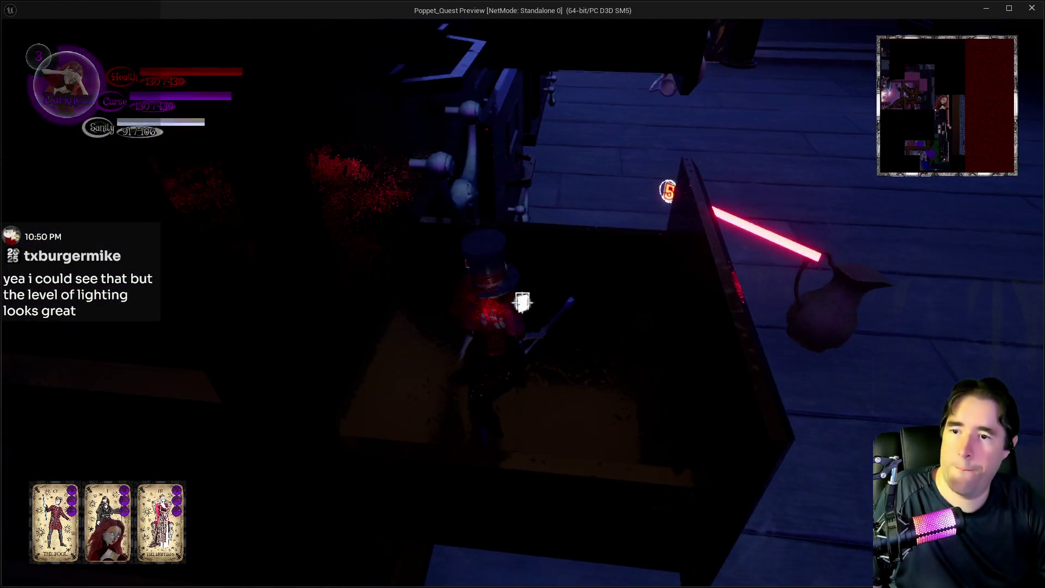
{"action": "key", "text": "w"}
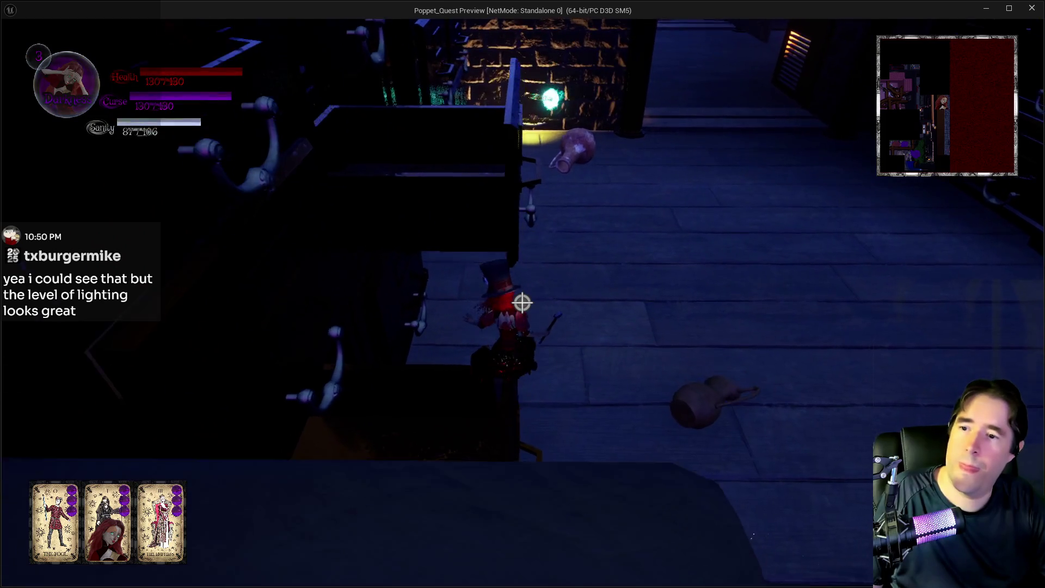
{"action": "key", "text": "w"}
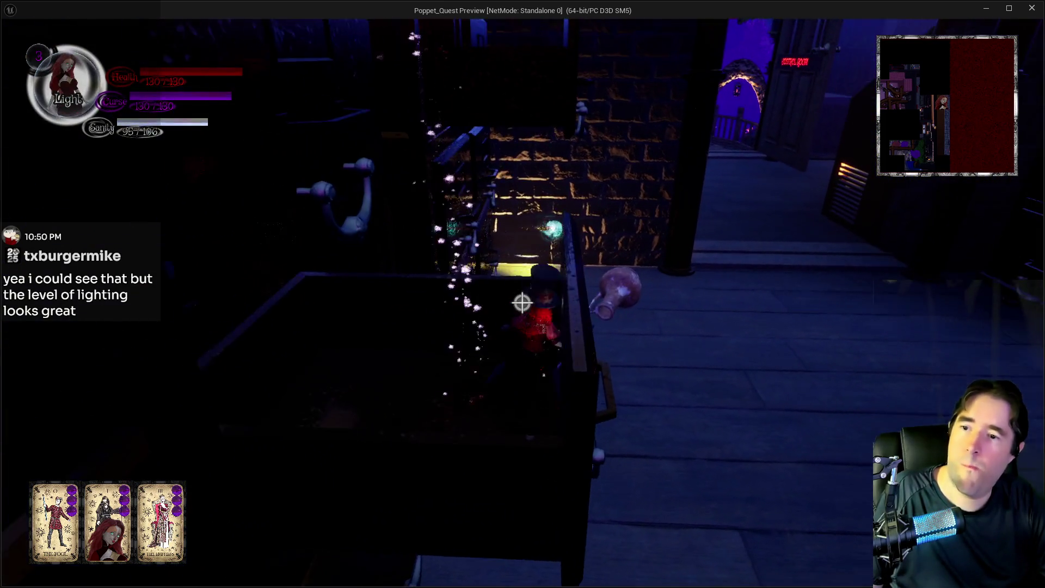
{"action": "key", "text": "w"}
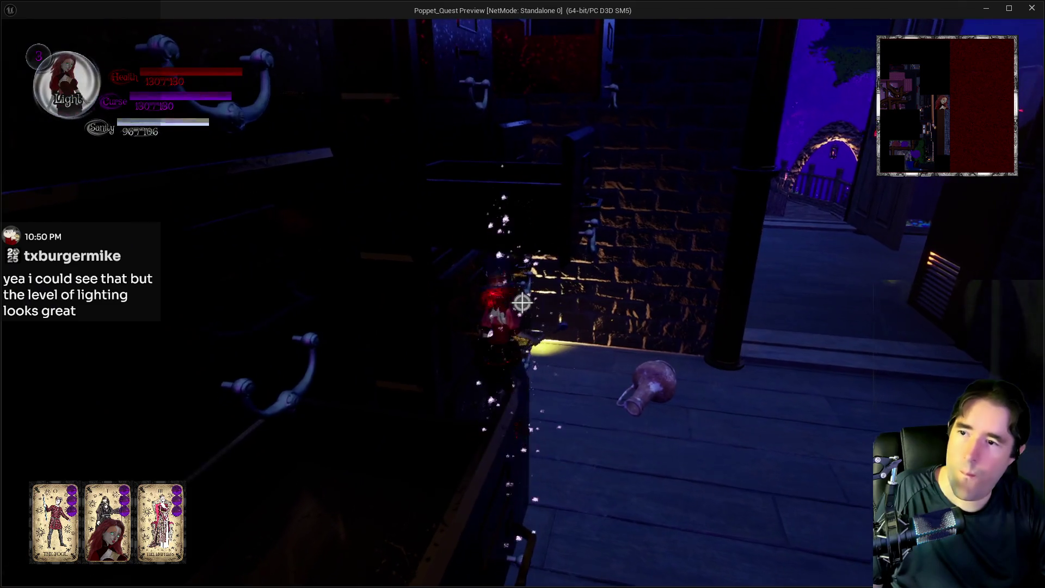
{"action": "key", "text": "w"}
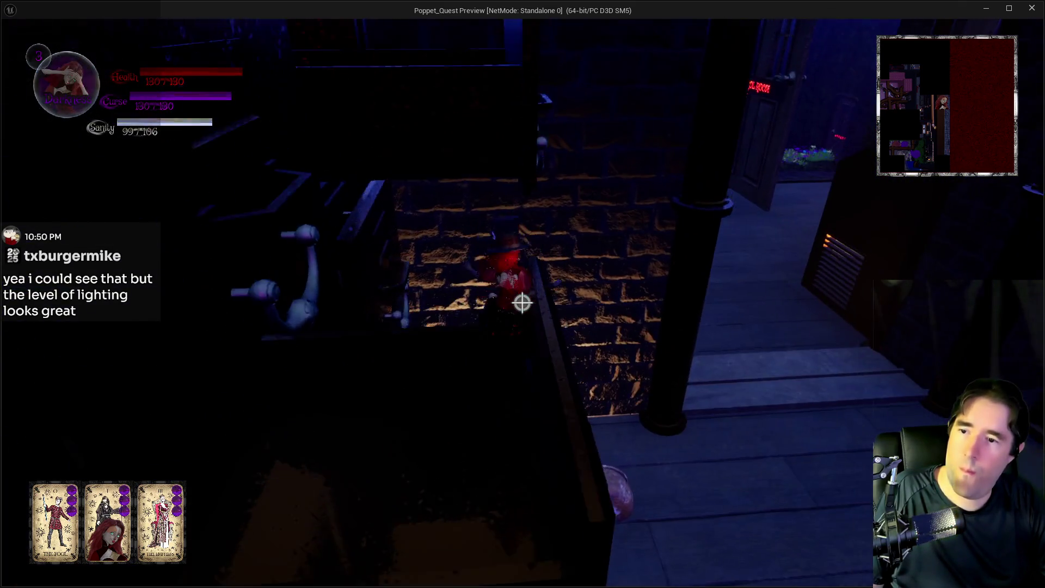
{"action": "key", "text": "w"}
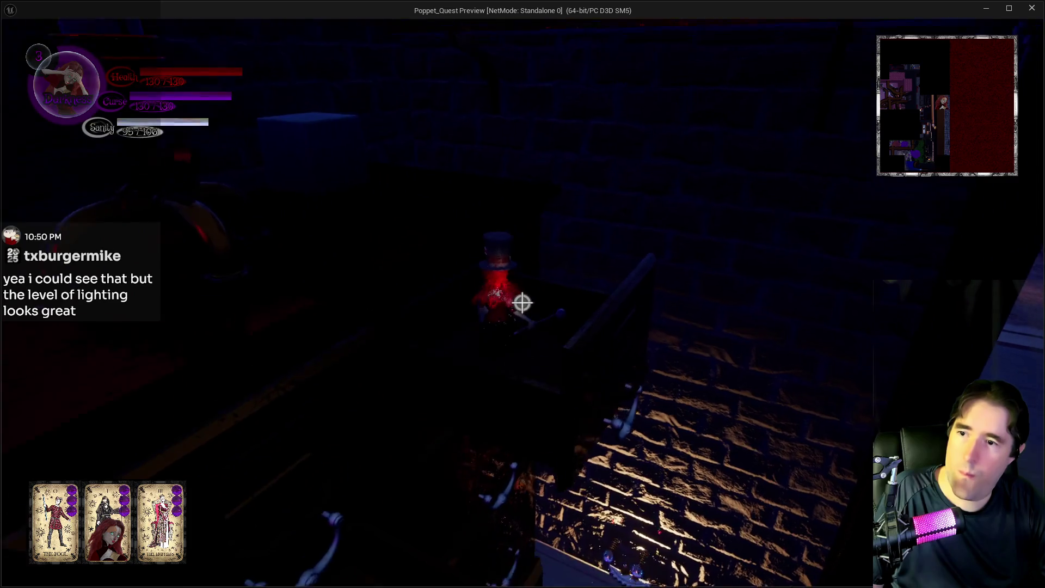
{"action": "key", "text": "w"}
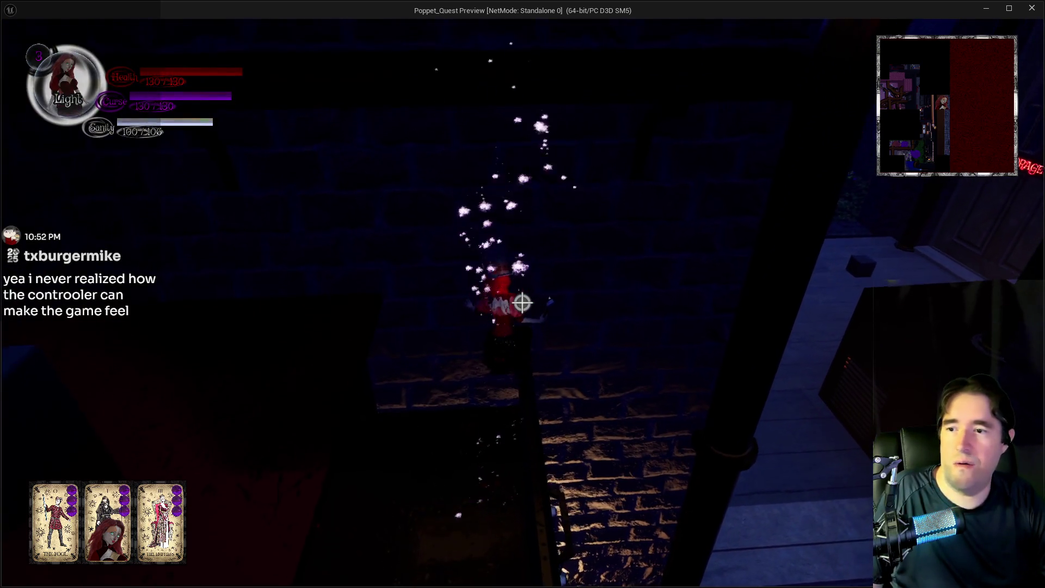
Approach and collect the glowing cube on the ledge beside the Storage Room door.
{"action": "key", "text": "w"}
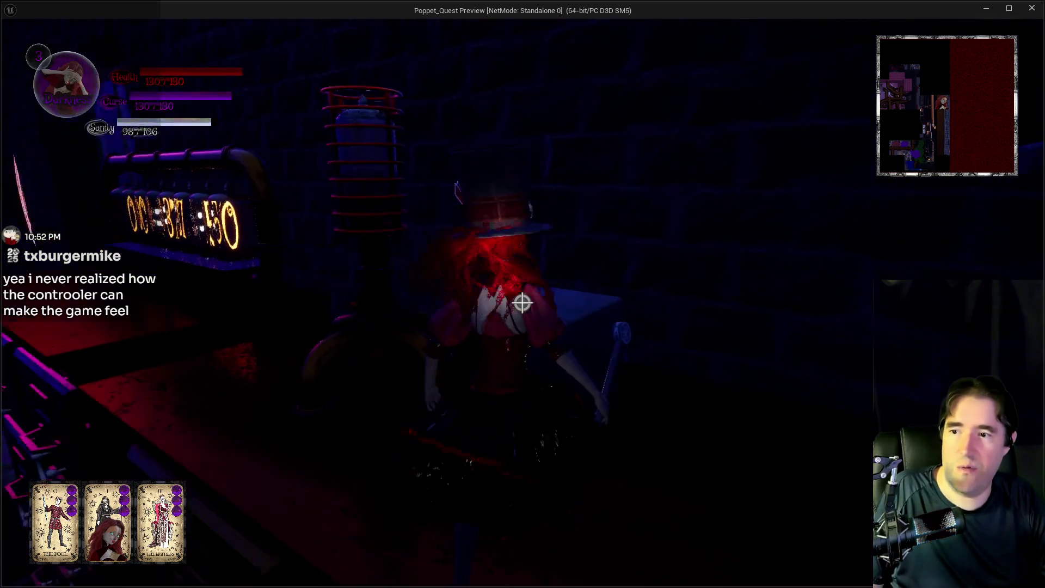
{"action": "key", "text": "w"}
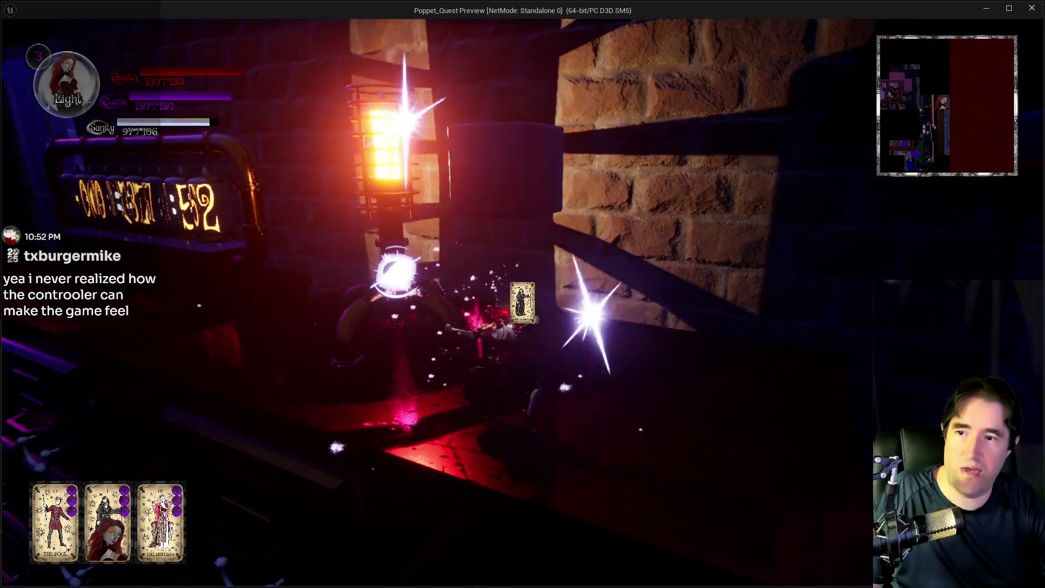
{"action": "key", "text": "w"}
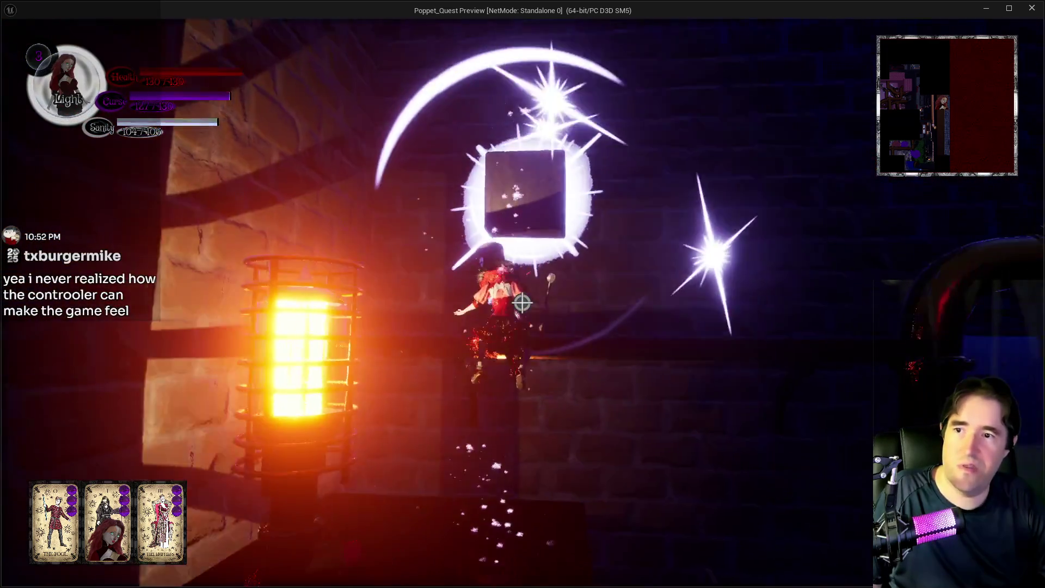
{"action": "key", "text": "w"}
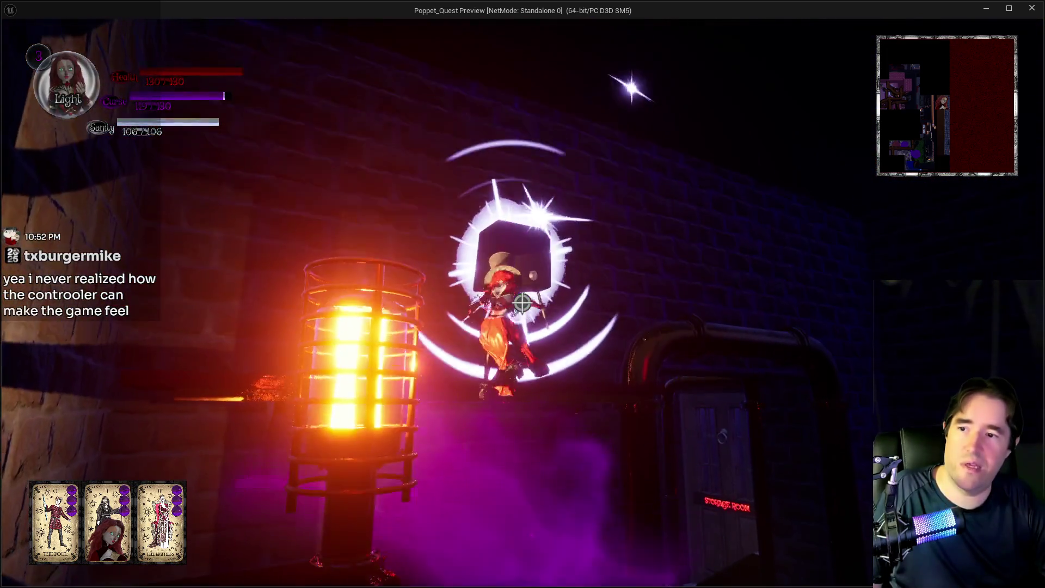
{"action": "key", "text": "w"}
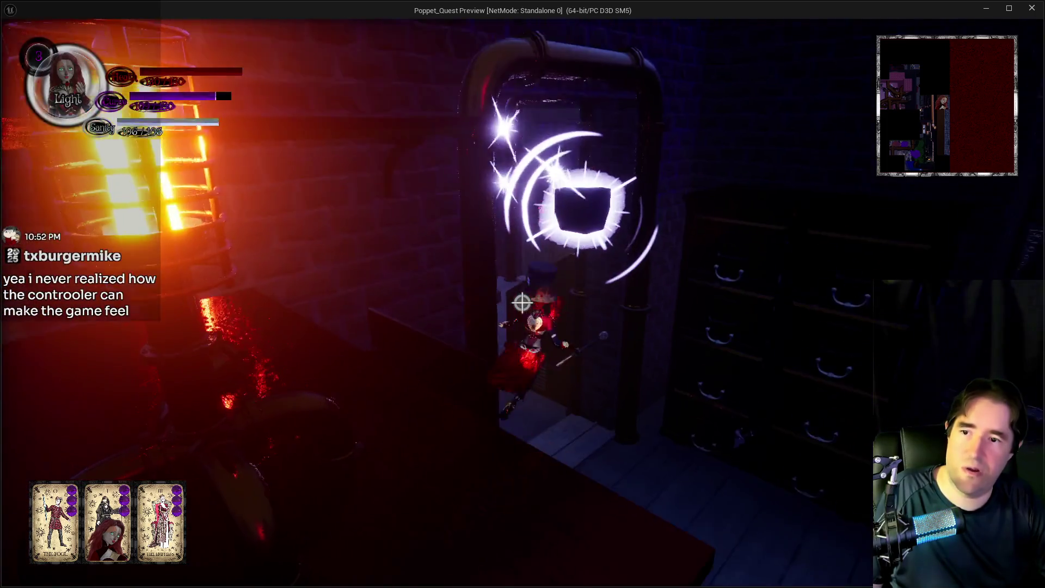
{"action": "key", "text": "w"}
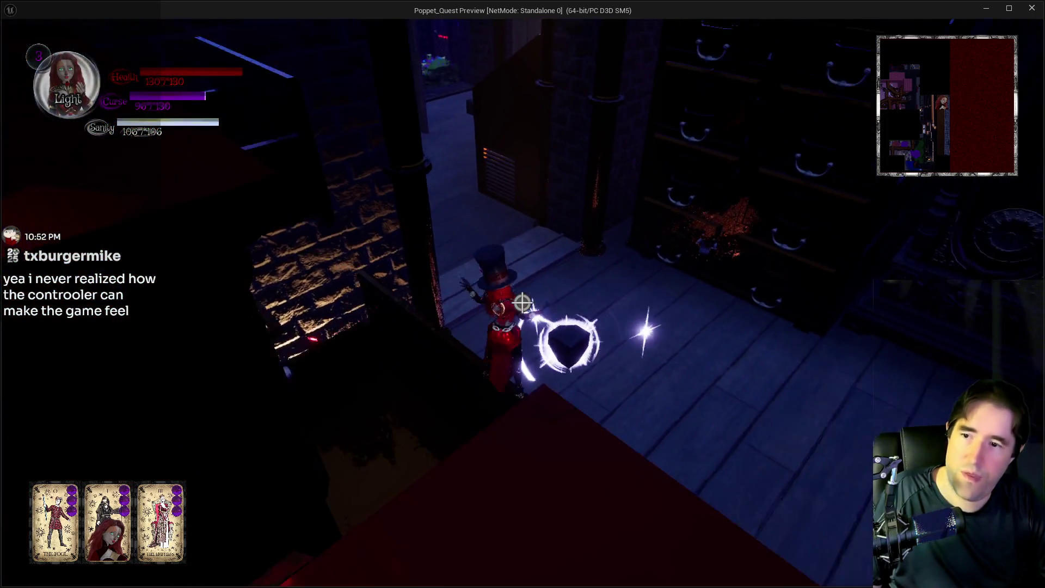
{"action": "key", "text": "w"}
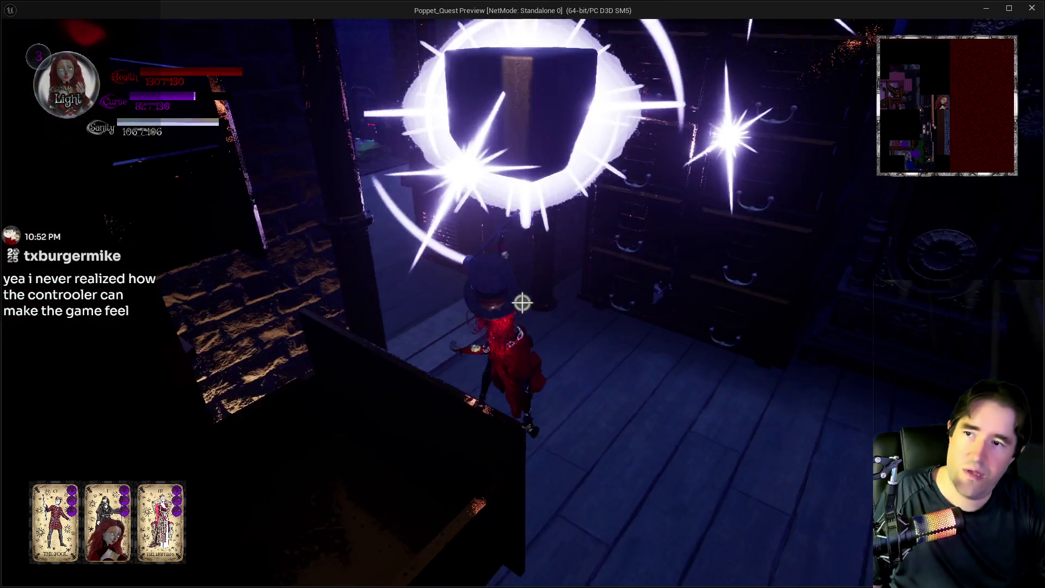
Step off the cube and follow the ledge around the lamp pillar into the dark alcove.
{"action": "key", "text": "w"}
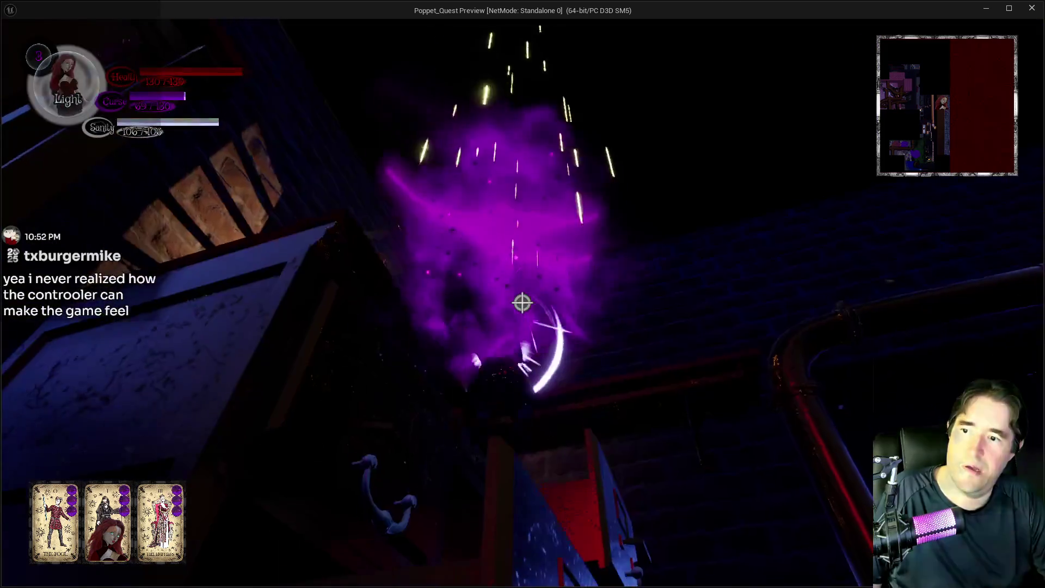
{"action": "key", "text": "w"}
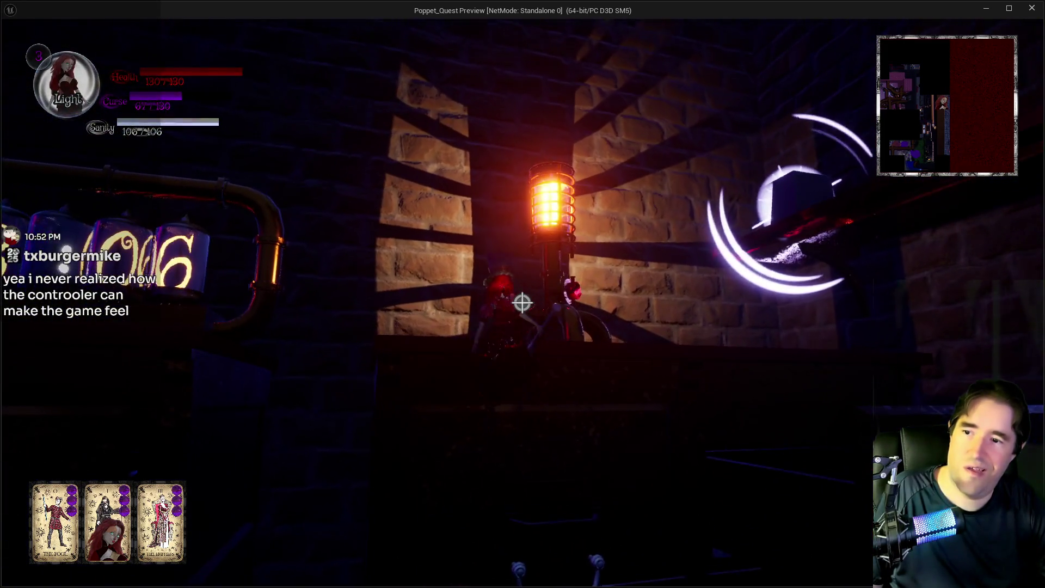
{"action": "key", "text": "w"}
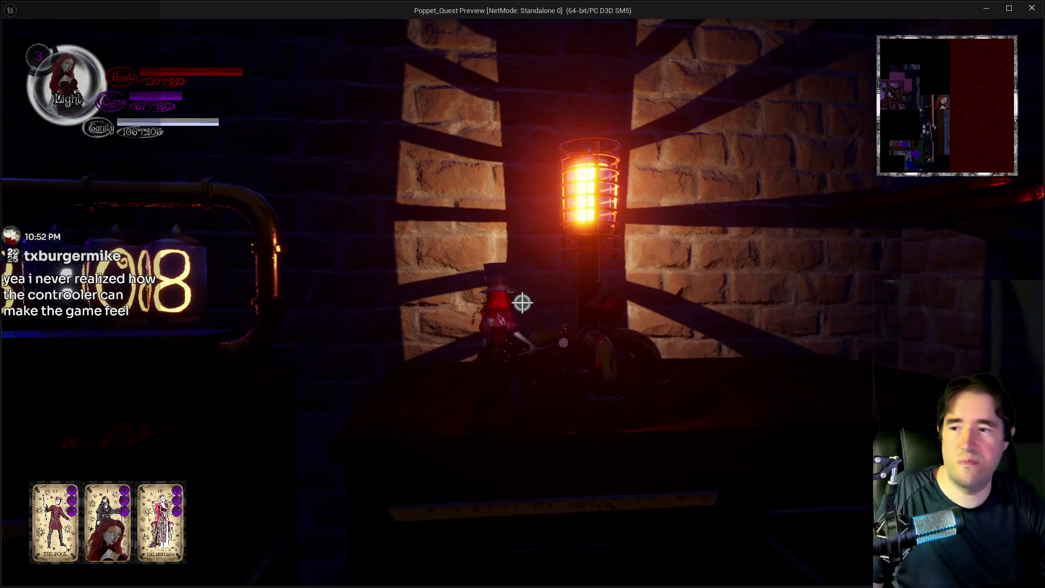
{"action": "key", "text": "w"}
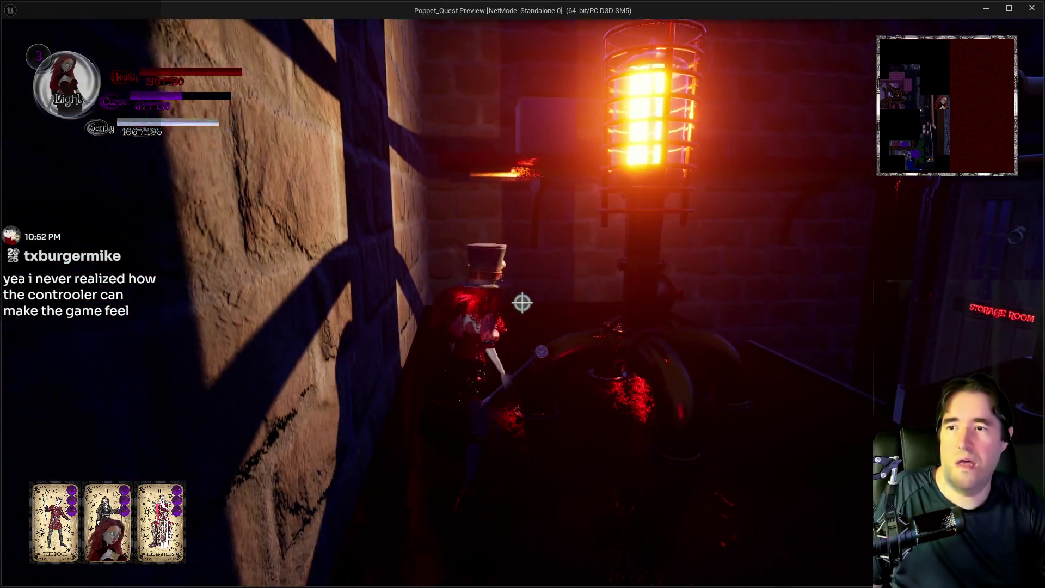
{"action": "key", "text": "w"}
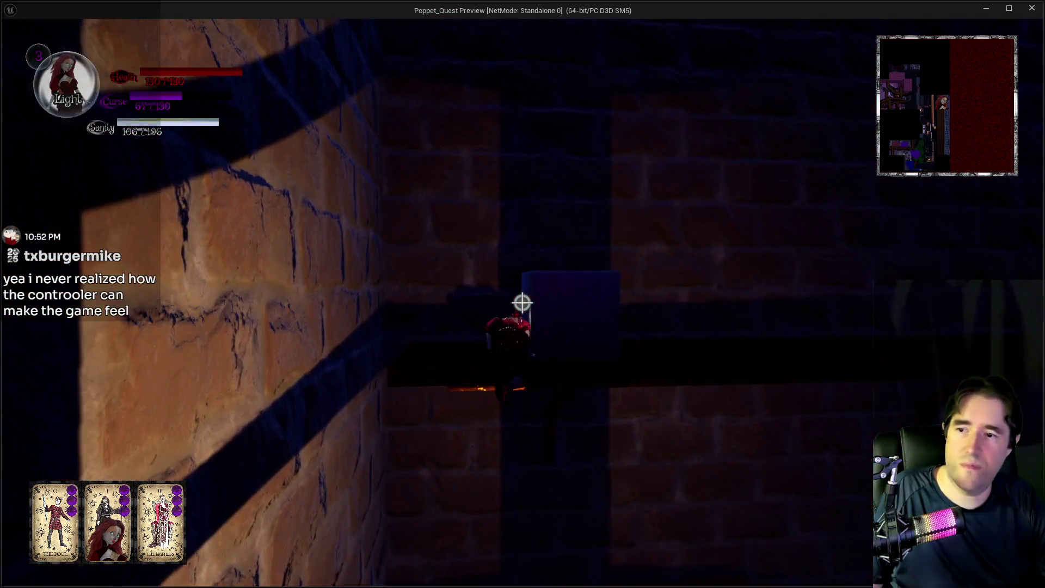
{"action": "key", "text": "w"}
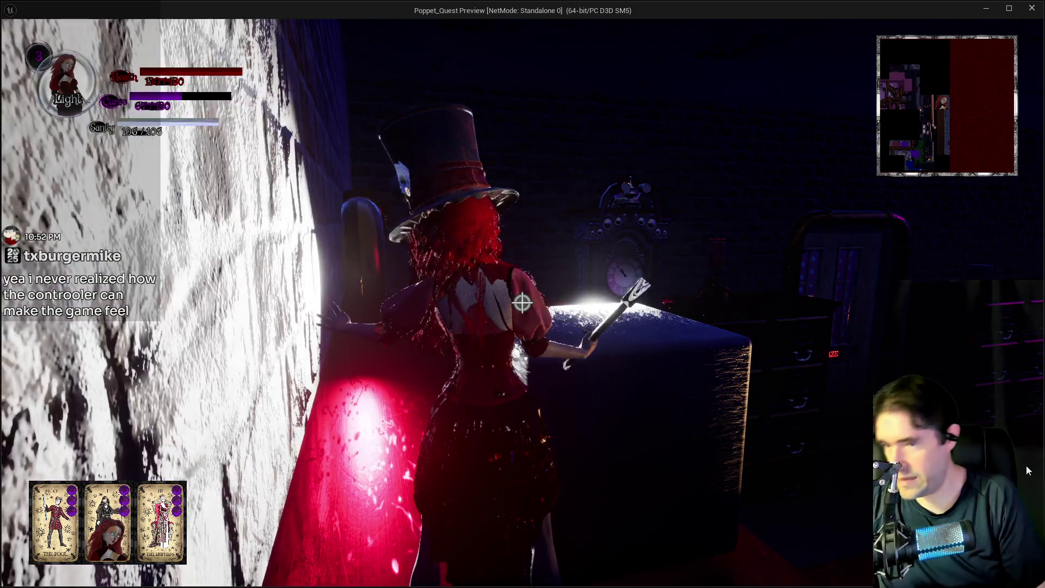
Pause the game with Esc and move the menu focus down toward the developer options.
{"action": "key", "text": "Escape"}
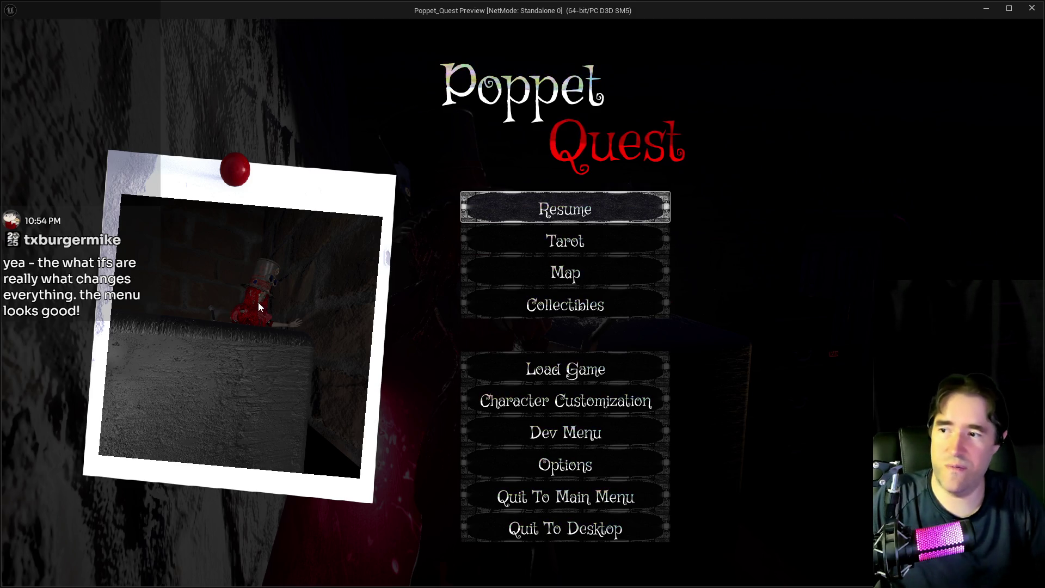
{"action": "key", "text": "Down"}
{"action": "key", "text": "Down"}
{"action": "key", "text": "Down"}
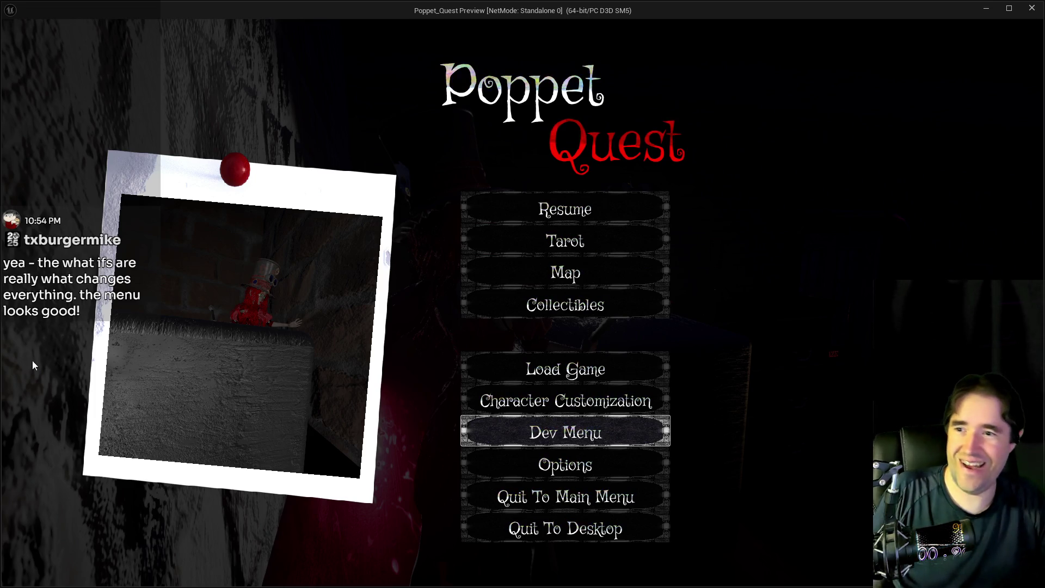
{"action": "left_click", "coordinate": [655, 215]}
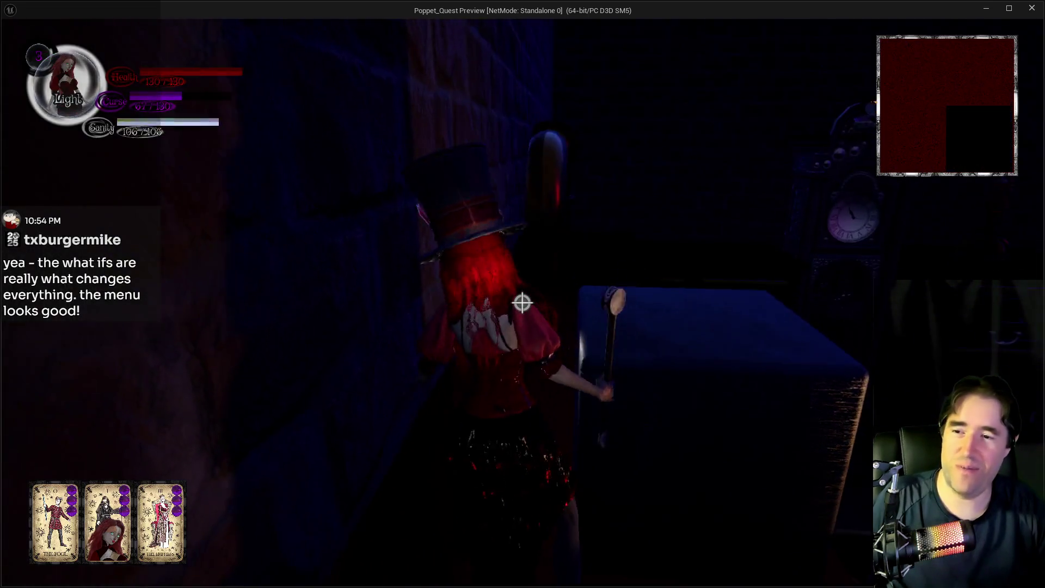
Enter the lantern-lit brick room and cast spells at the glowing cube, switching to Darkness form.
{"action": "key", "text": "w"}
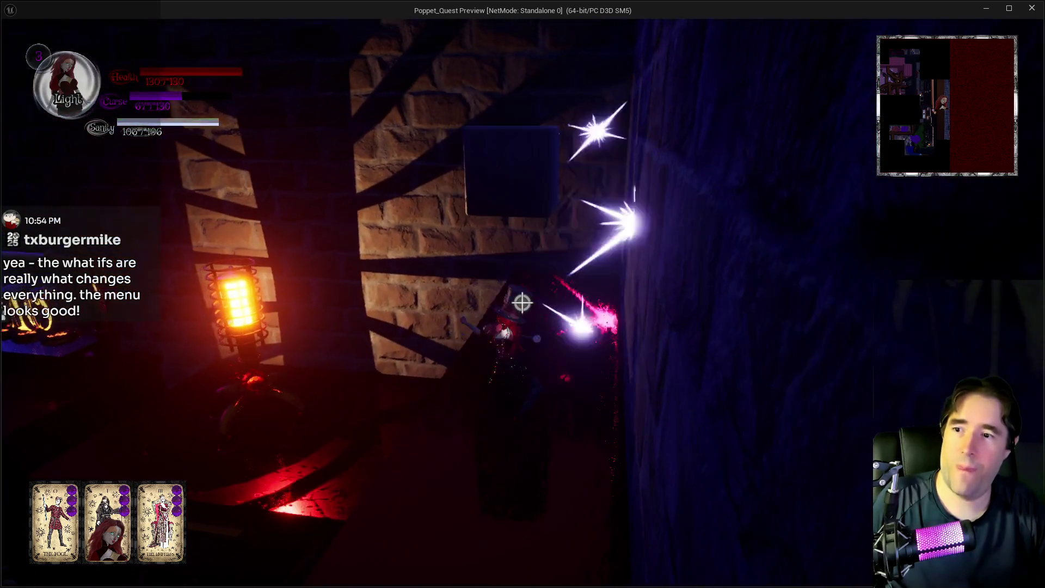
{"action": "key", "text": "w"}
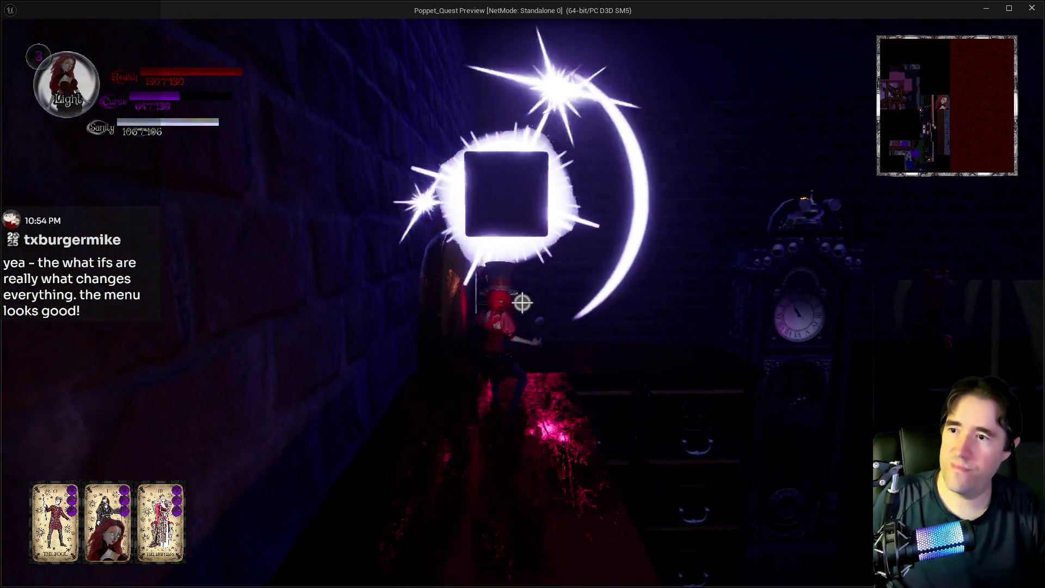
{"action": "left_click", "coordinate": [522, 302]}
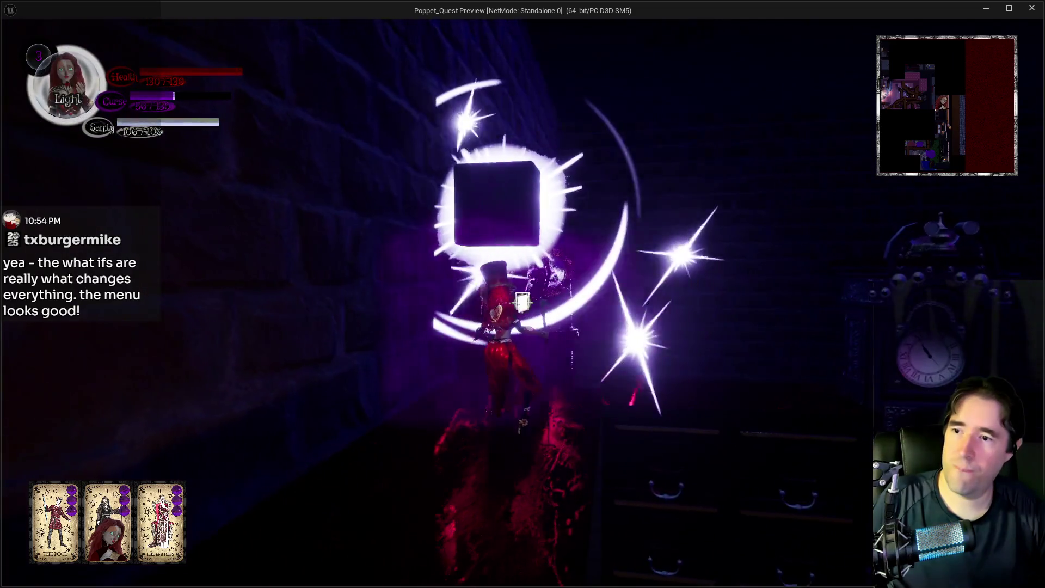
{"action": "key", "text": "s"}
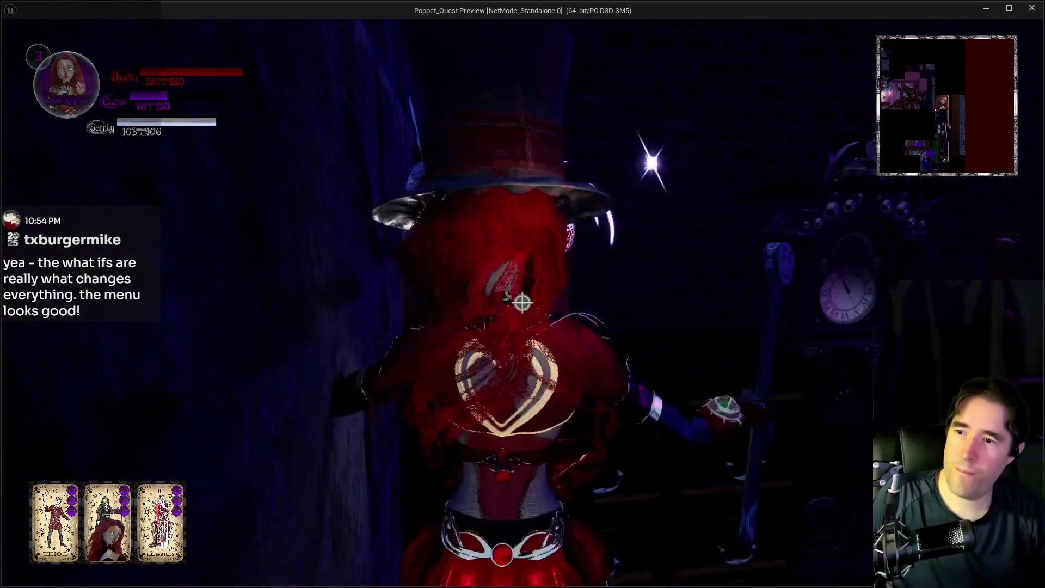
{"action": "left_click", "coordinate": [521, 303]}
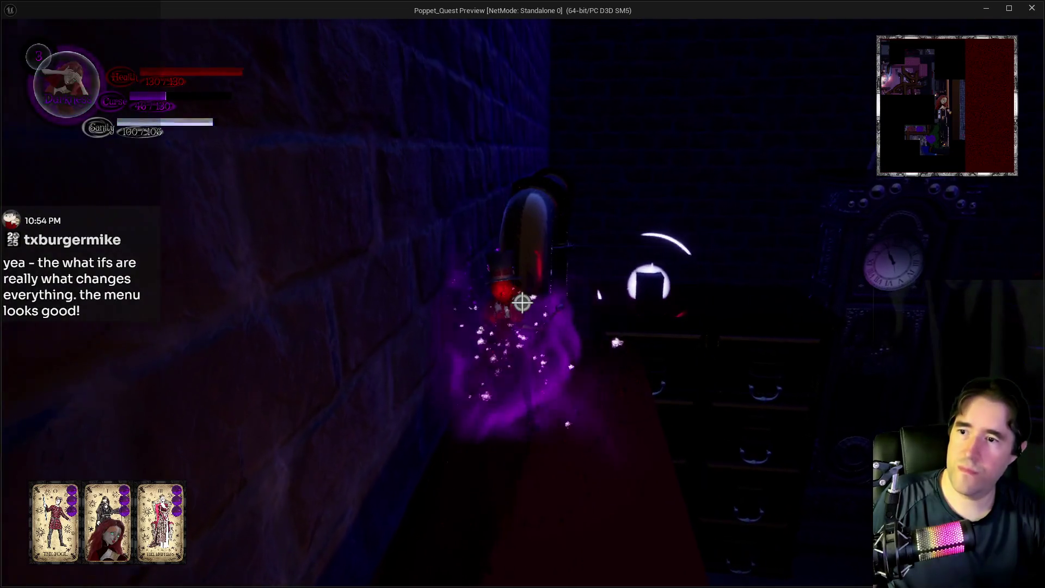
Walk down the corridor, cast a spell in the red-carpeted room, and jump onto the cabinet by the 3 orb.
{"action": "key", "text": "w"}
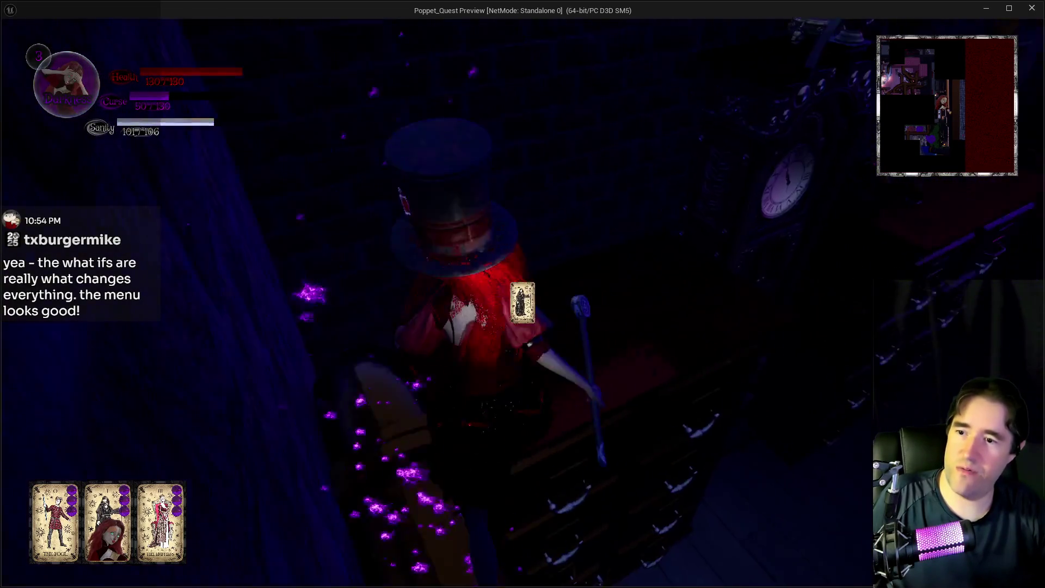
{"action": "key", "text": "w"}
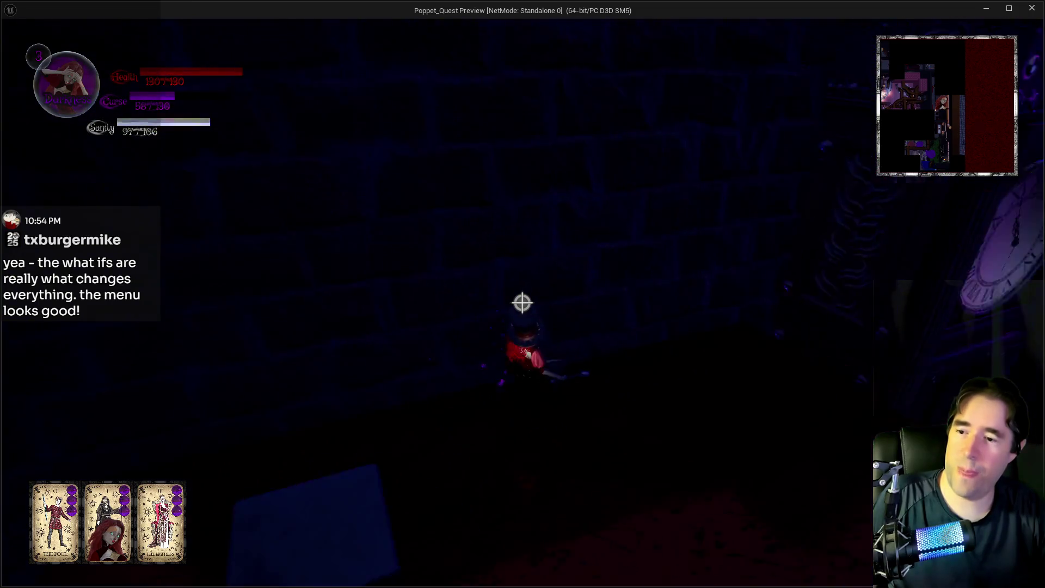
{"action": "left_click", "coordinate": [521, 302]}
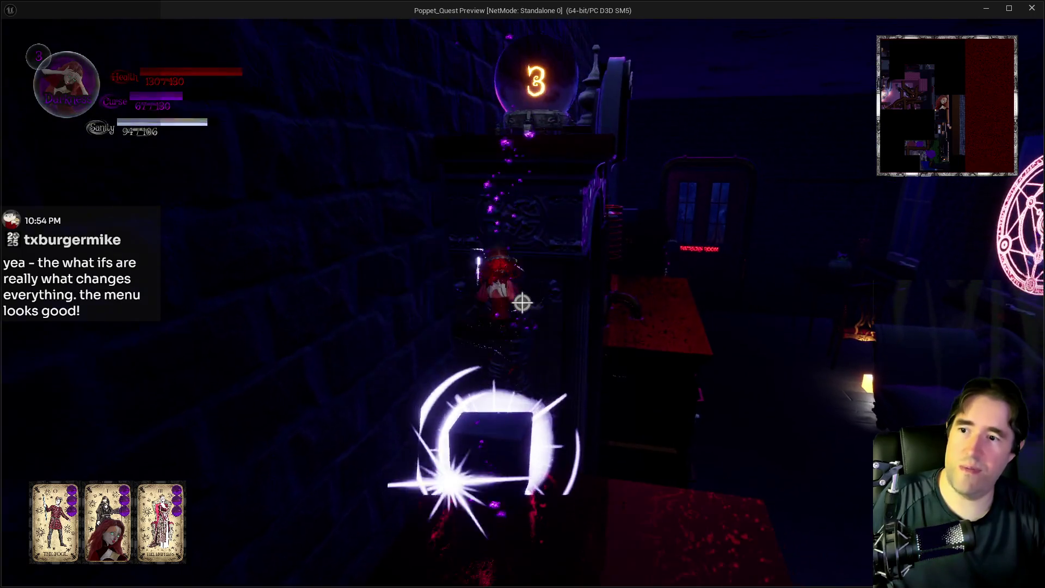
{"action": "key", "text": "space"}
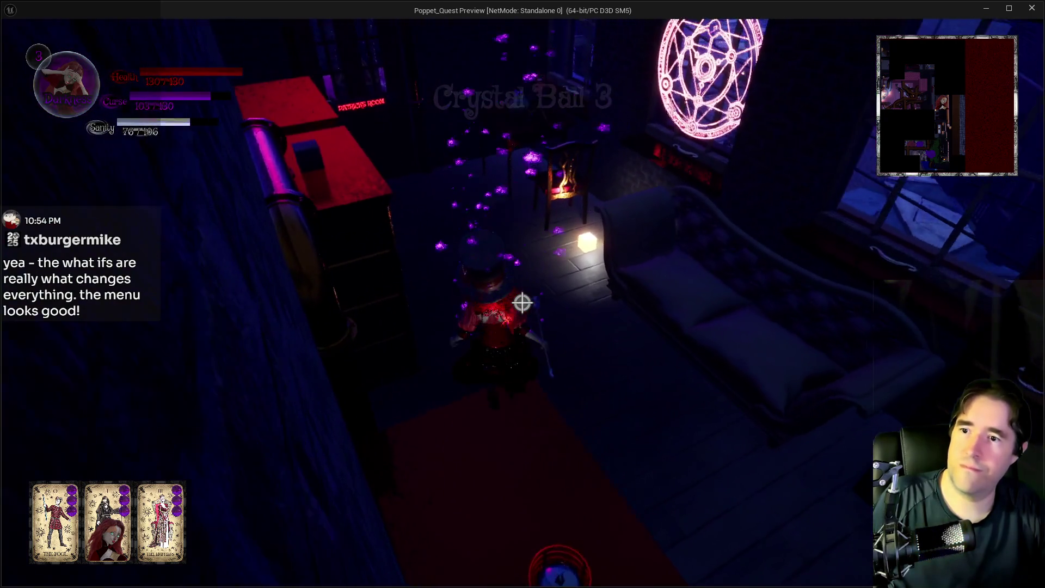
Cross to the cube beside the couch and cast spells at it, switching back to Light form.
{"action": "key", "text": "w"}
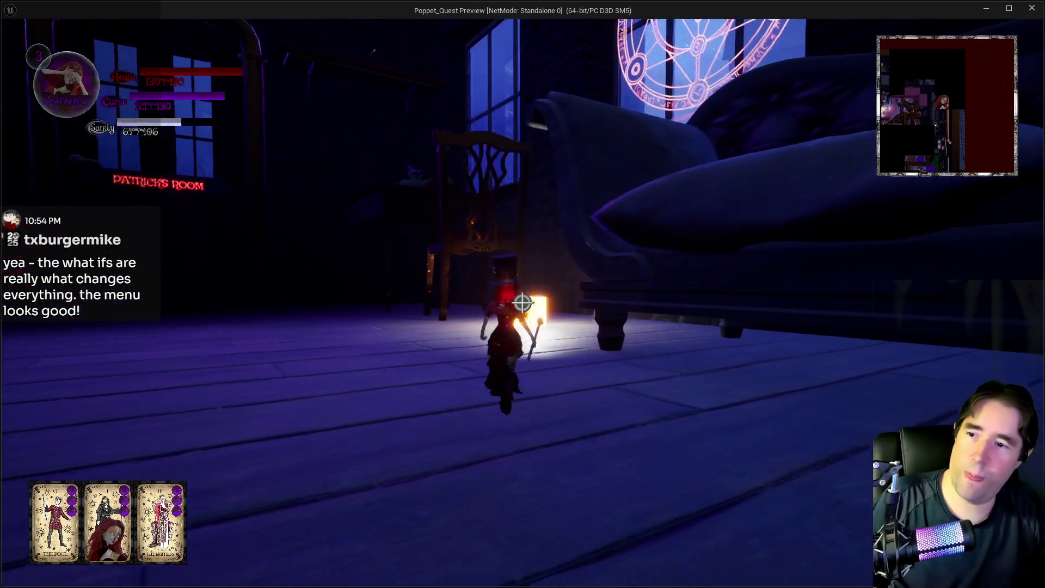
{"action": "left_click", "coordinate": [522, 303]}
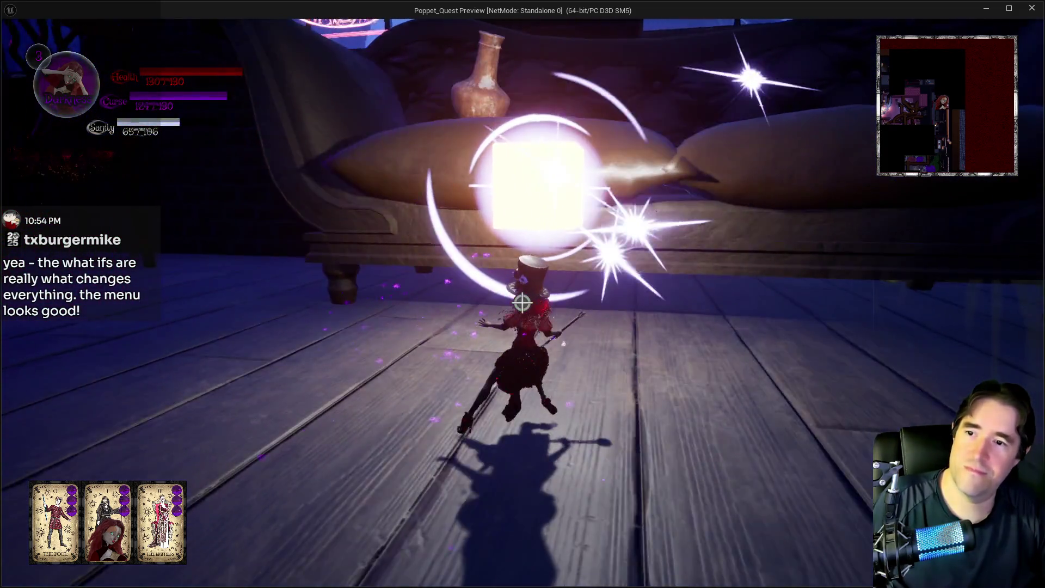
{"action": "key", "text": "e"}
{"action": "left_click", "coordinate": [521, 303]}
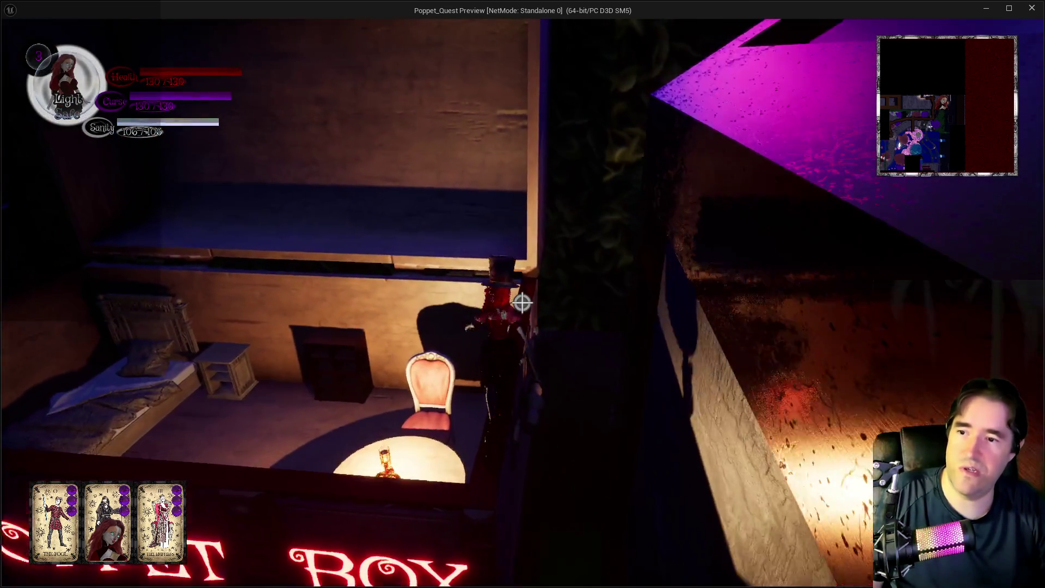
Head past the Waiting on you and Goodies shop signs, dropping into the bedroom past the bed.
{"action": "key", "text": "w"}
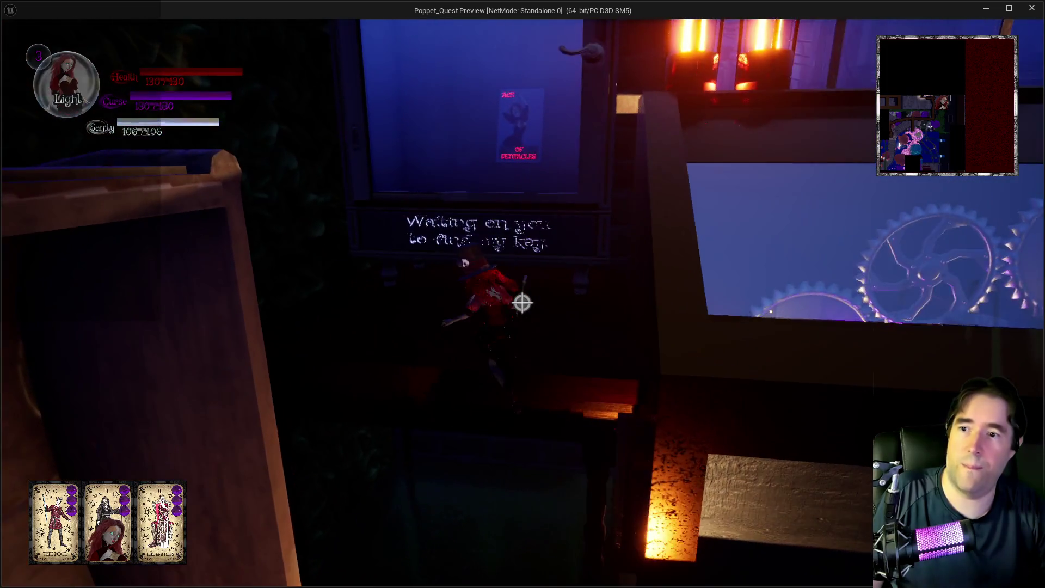
{"action": "key", "text": "w"}
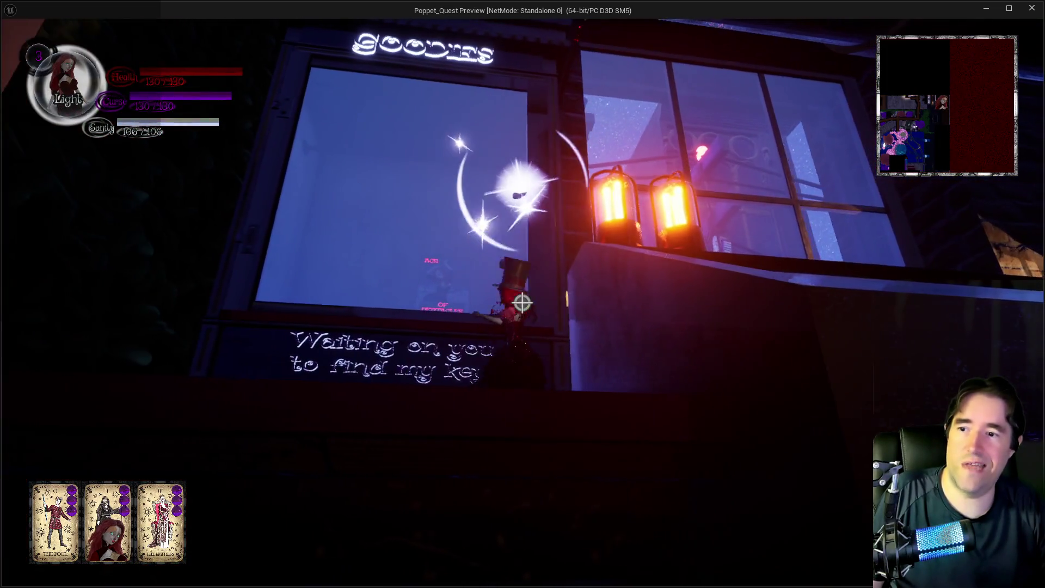
{"action": "key", "text": "w"}
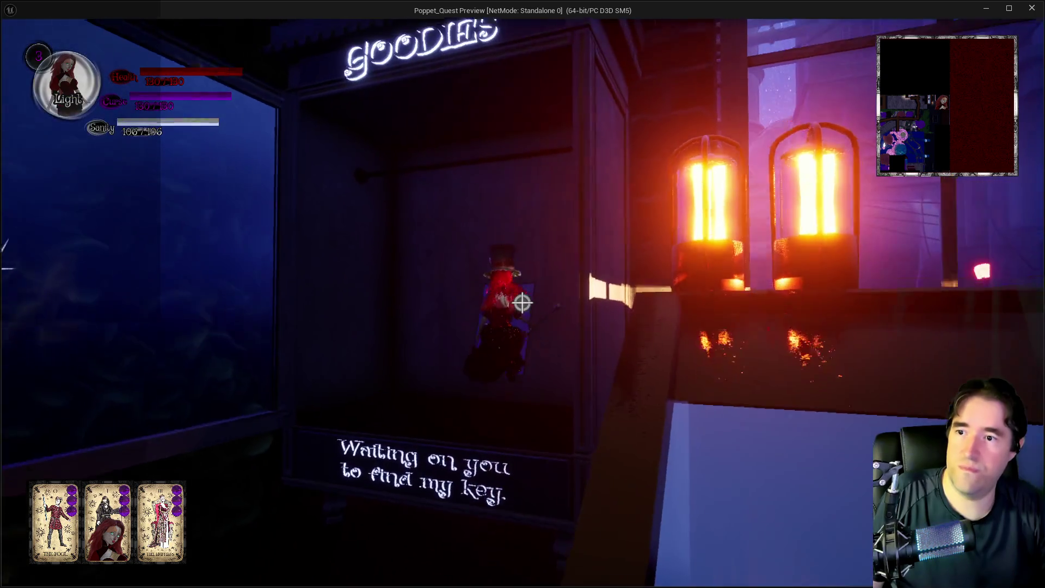
{"action": "key", "text": "w"}
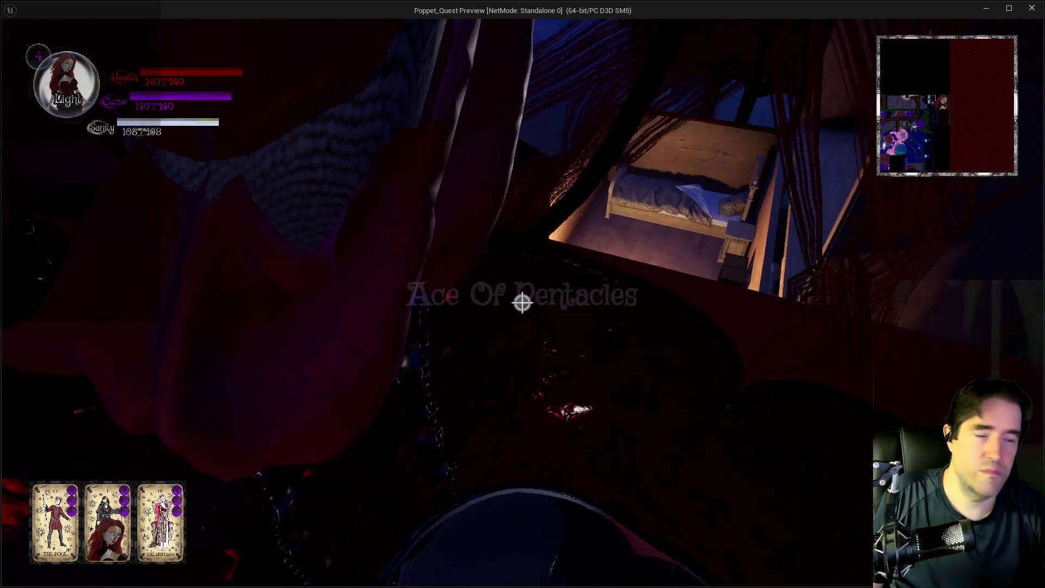
{"action": "key", "text": "w"}
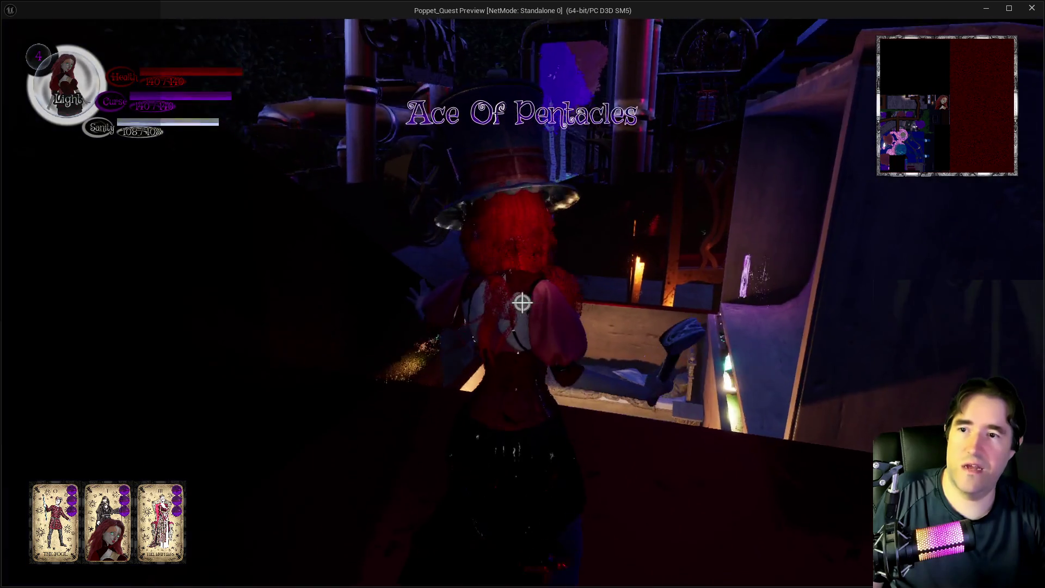
{"action": "key", "text": "w"}
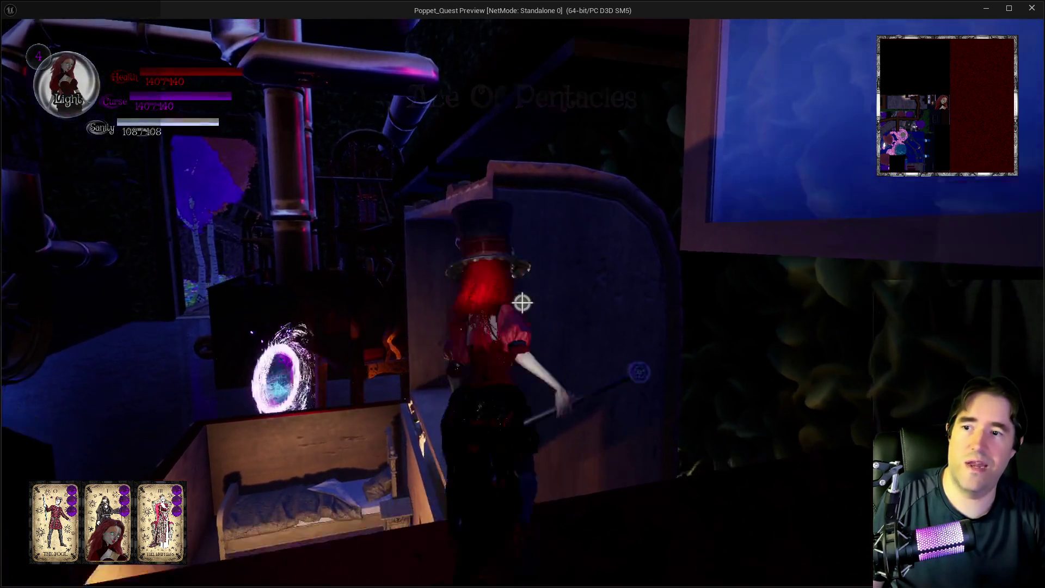
Follow the ledge across the red floor and through the pipe room to the wheeled pipe machine.
{"action": "key", "text": "w"}
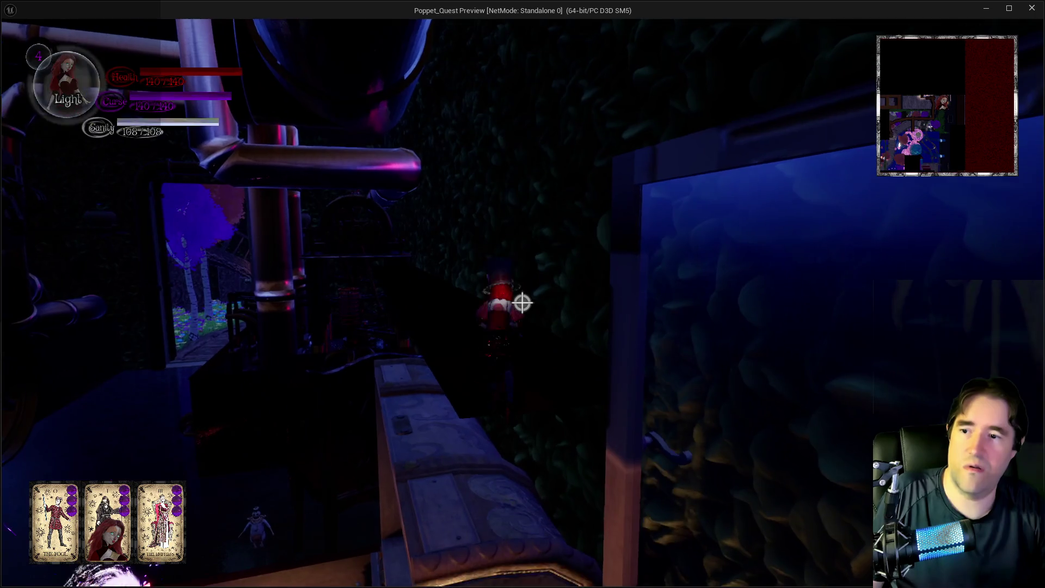
{"action": "key", "text": "w"}
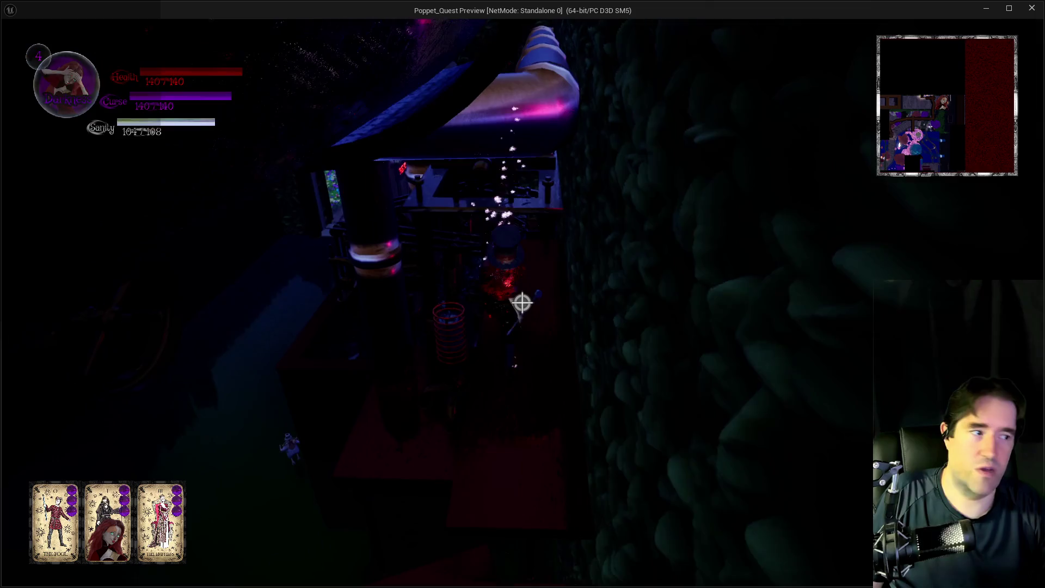
{"action": "key", "text": "w"}
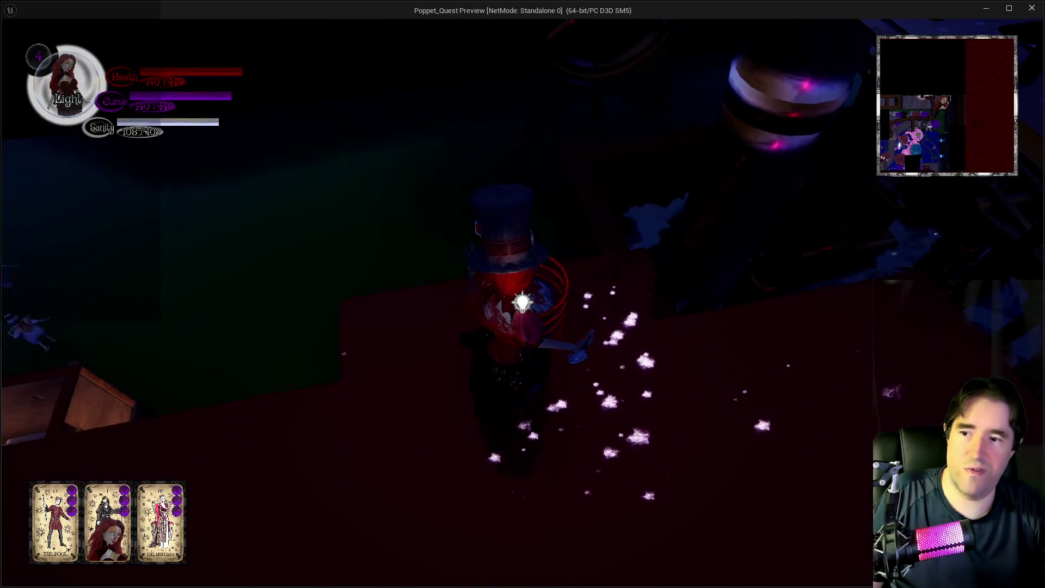
{"action": "key", "text": "w"}
{"action": "key", "text": "w"}
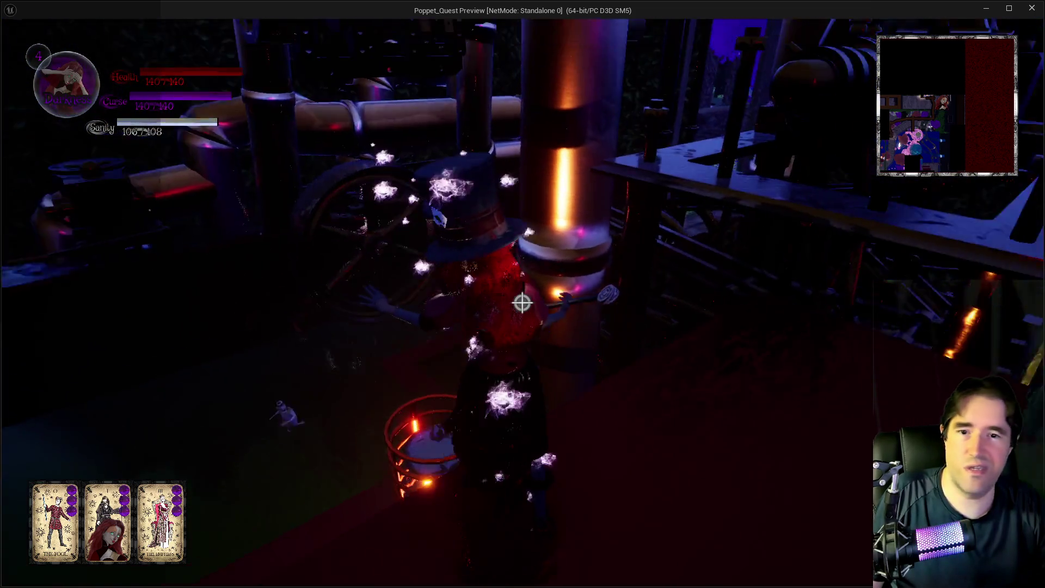
{"action": "key", "text": "w"}
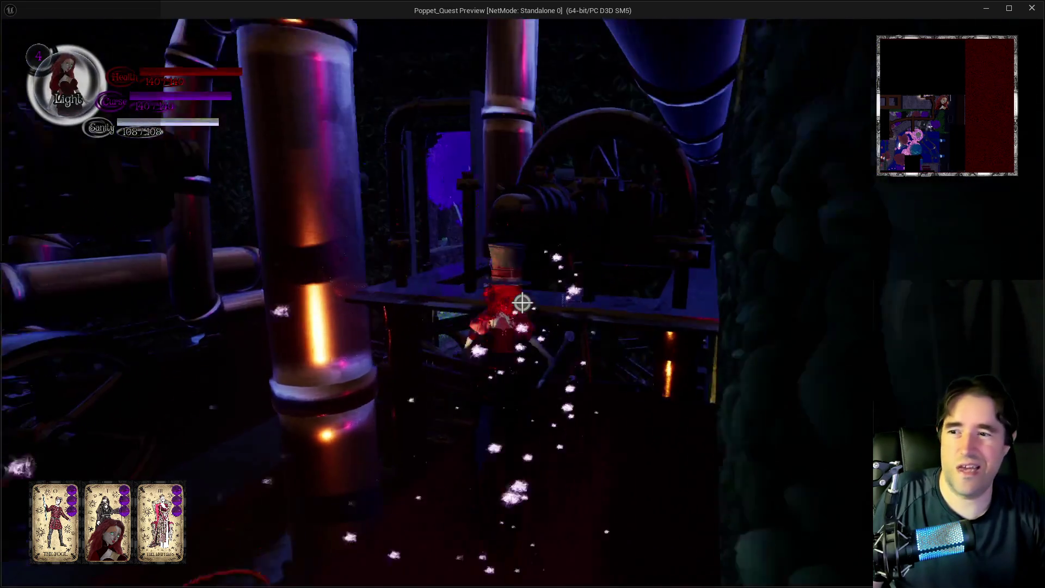
{"action": "key", "text": "w"}
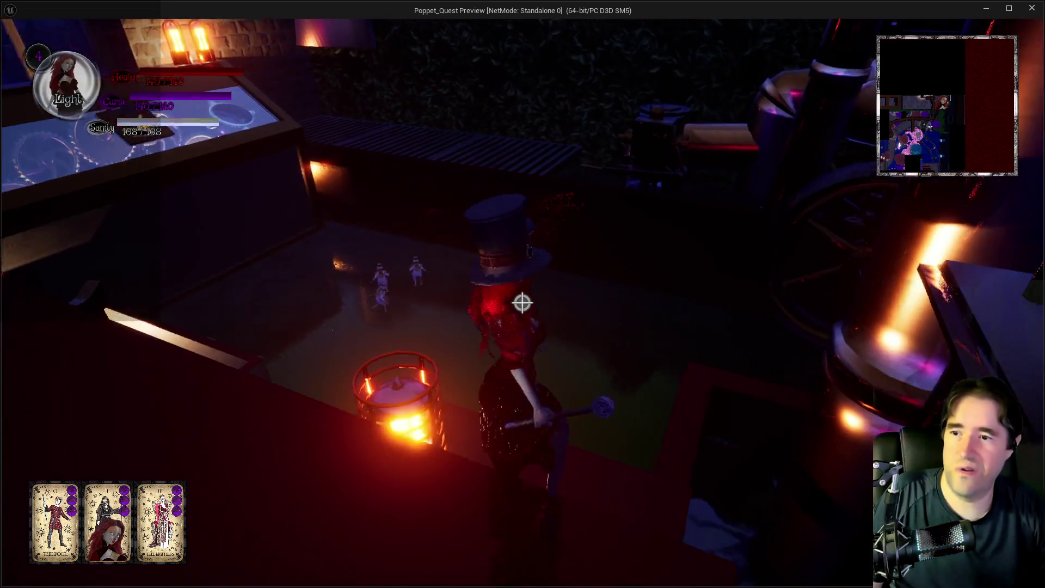
{"action": "key", "text": "w"}
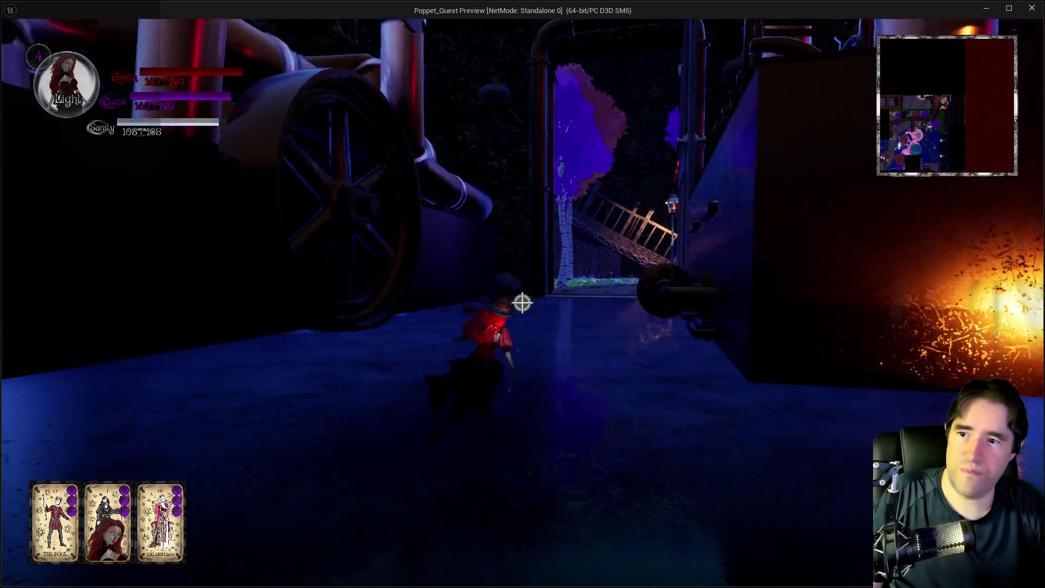
Cast a spell while turning into the alley, then walk the garden path up the wooden bridge.
{"action": "left_click", "coordinate": [522, 303]}
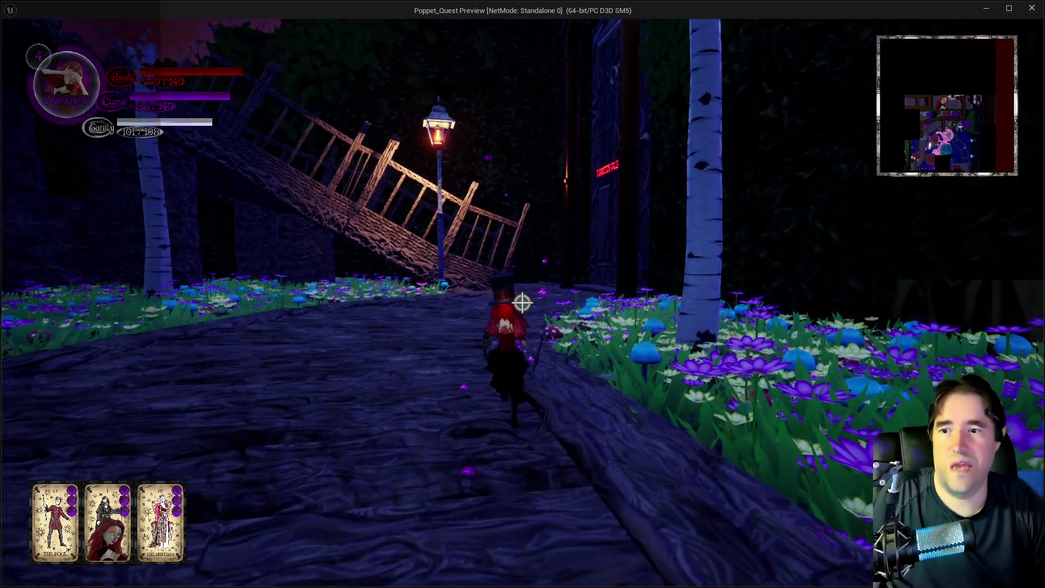
{"action": "key", "text": "w"}
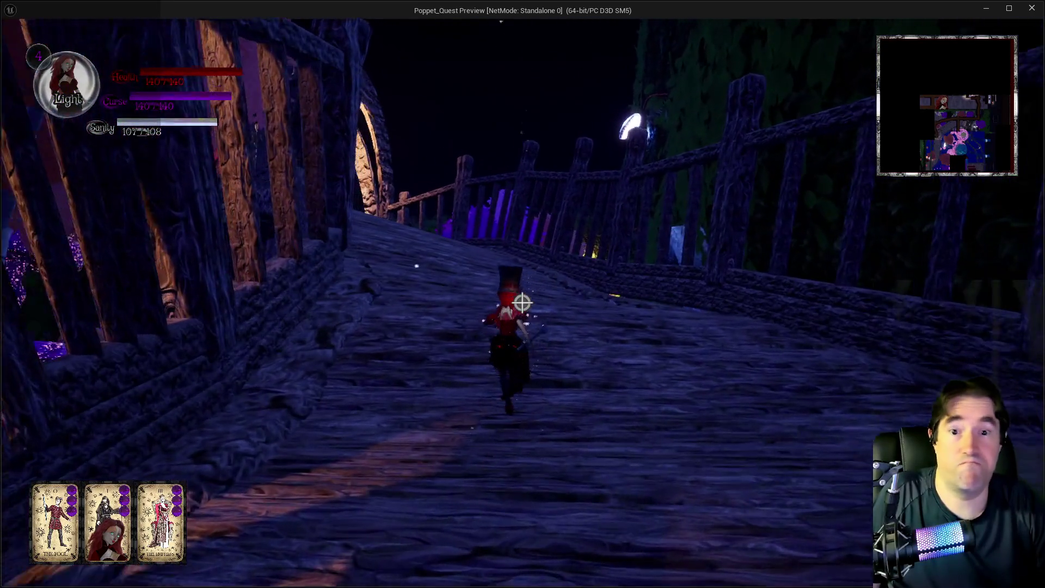
{"action": "key", "text": "w"}
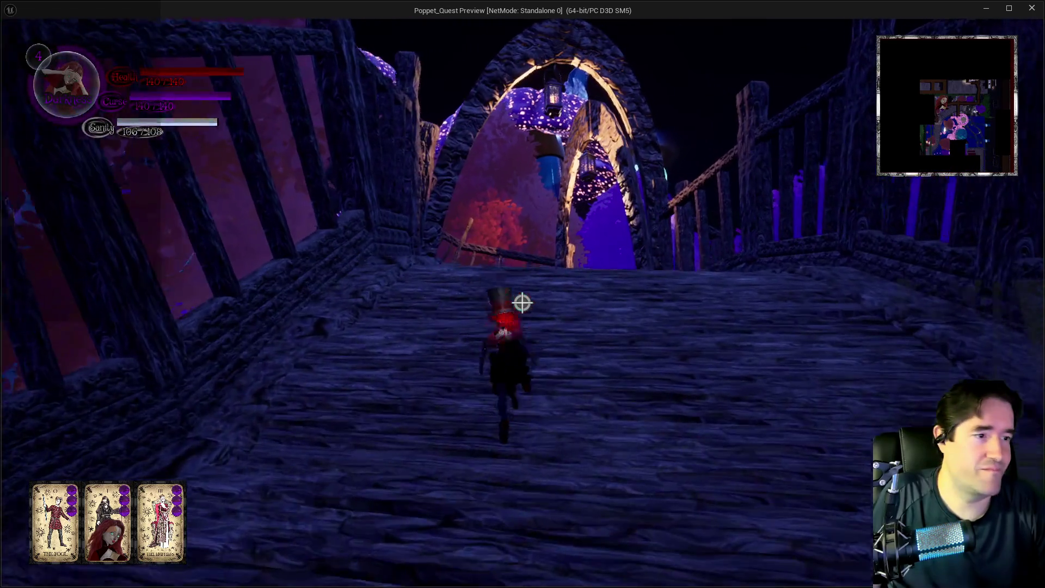
Run along the bridges toward the glowing arch, swapping to Darkness and back to Light form.
{"action": "key", "text": "q"}
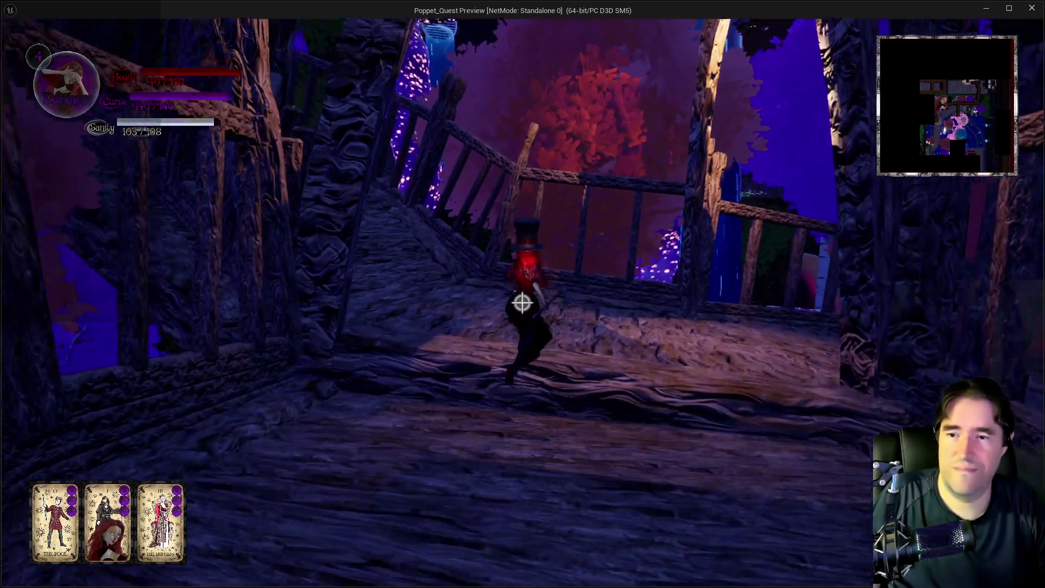
{"action": "key", "text": "q"}
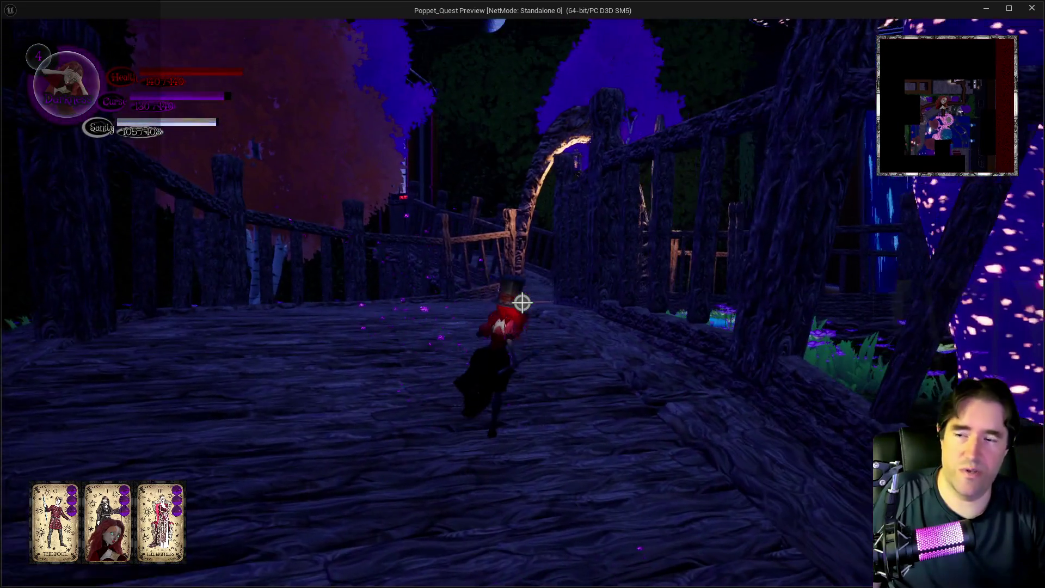
{"action": "key", "text": "w"}
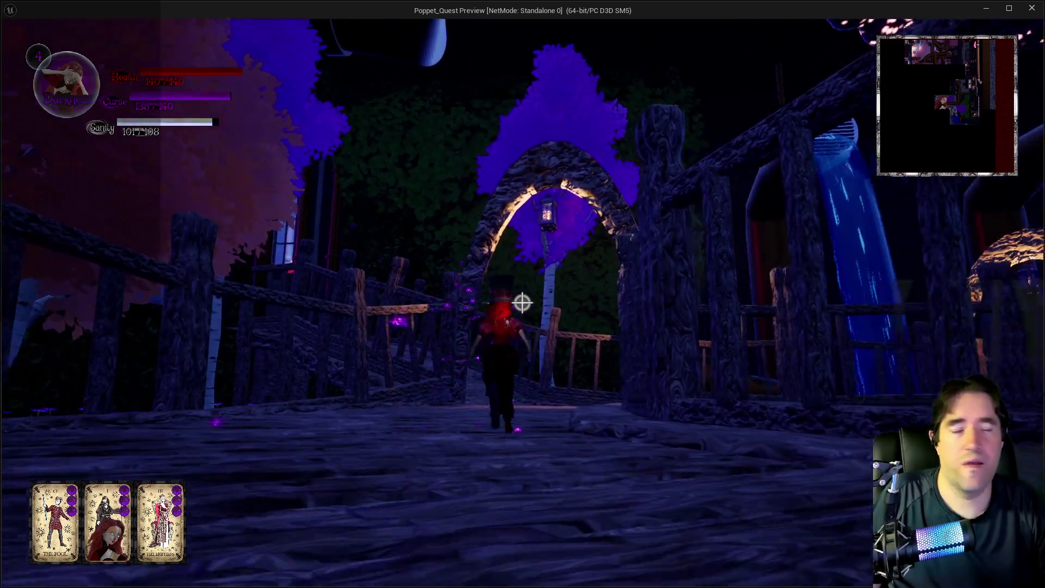
{"action": "key", "text": "w"}
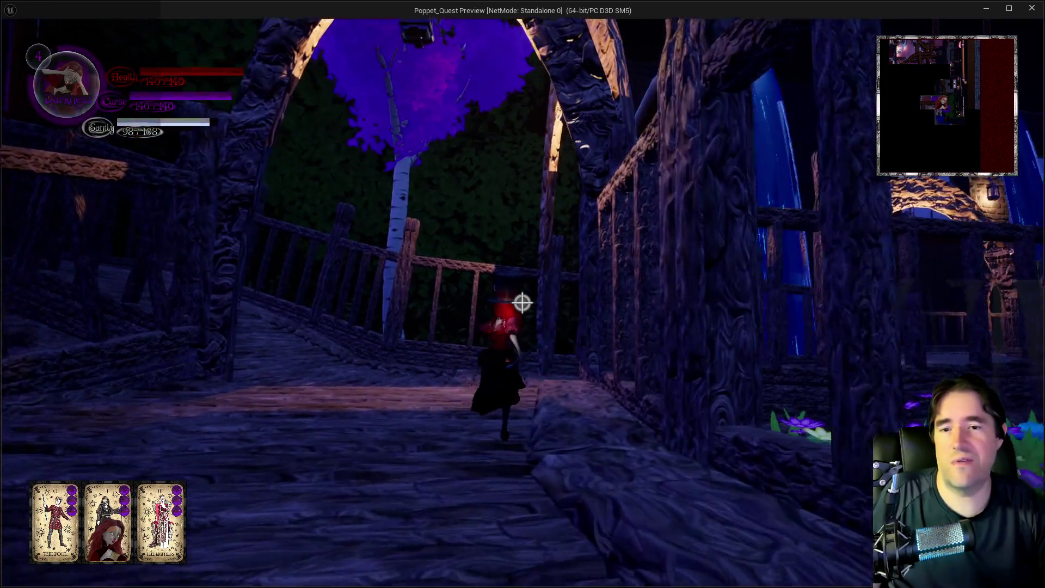
{"action": "key", "text": "q"}
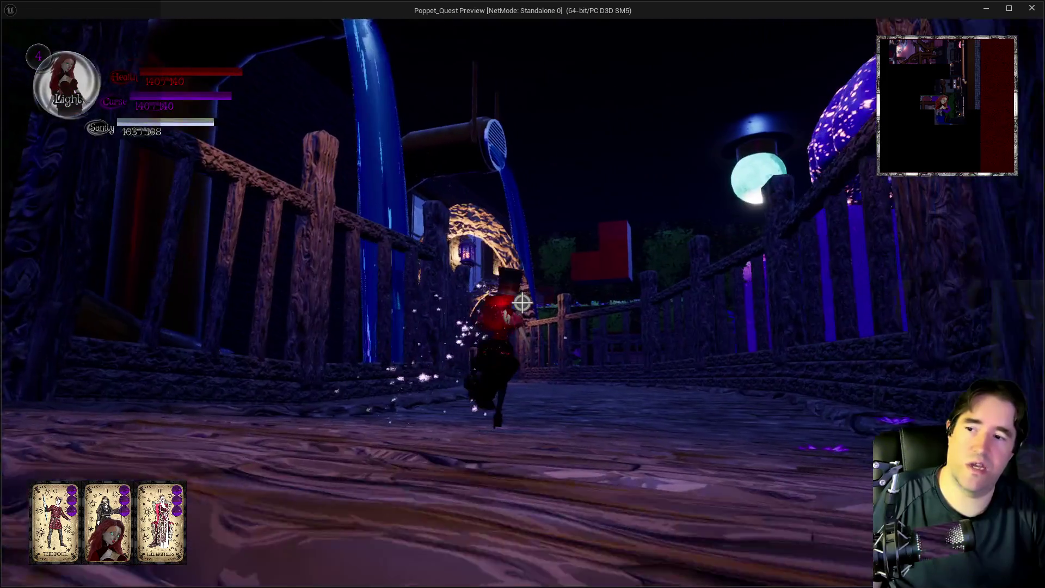
{"action": "key", "text": "w"}
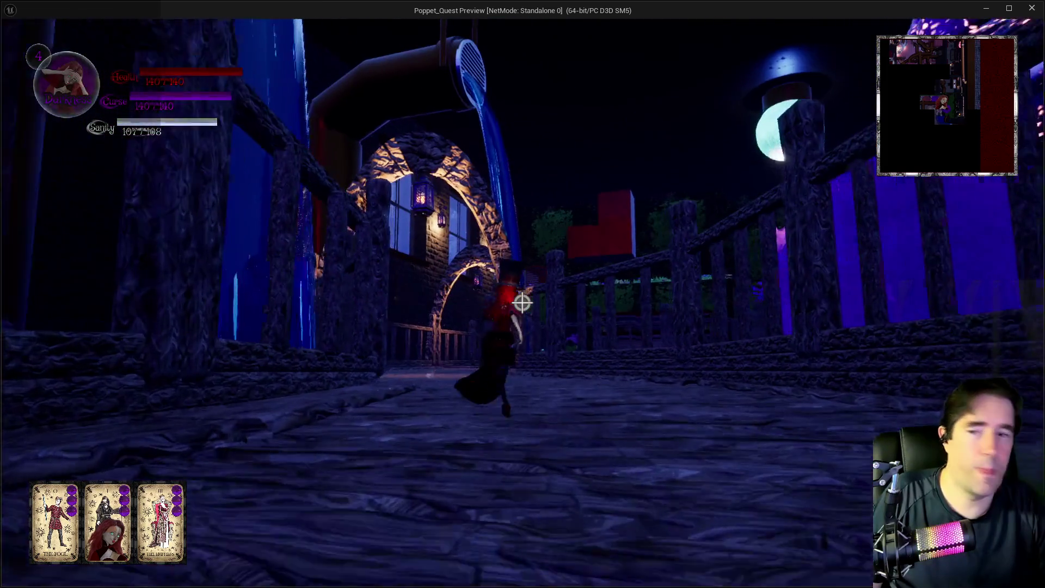
Run under the arch and off the bridge into the garden, casting spells near the brick wall.
{"action": "key", "text": "w"}
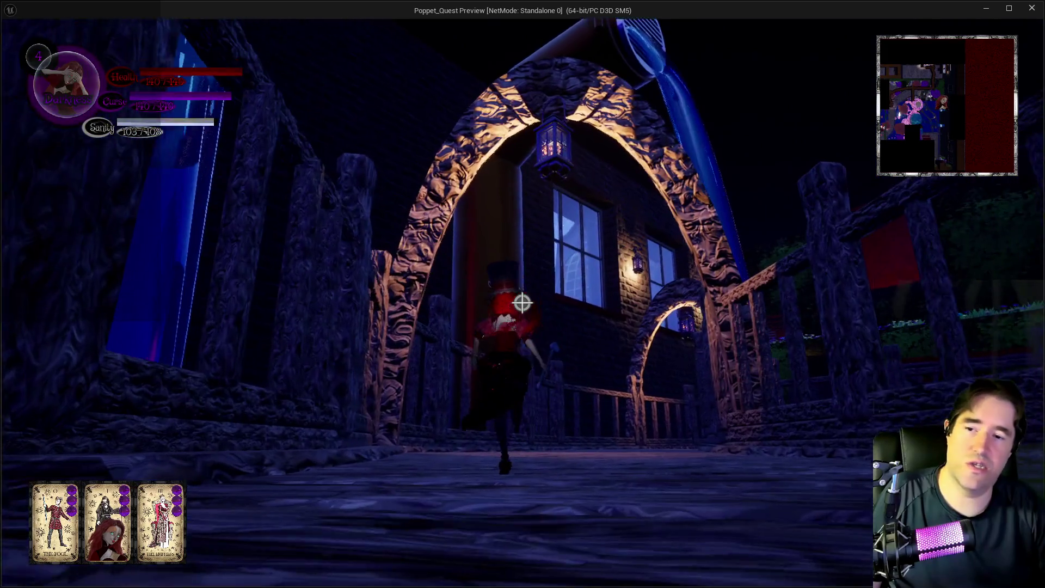
{"action": "key", "text": "w"}
{"action": "key", "text": "q"}
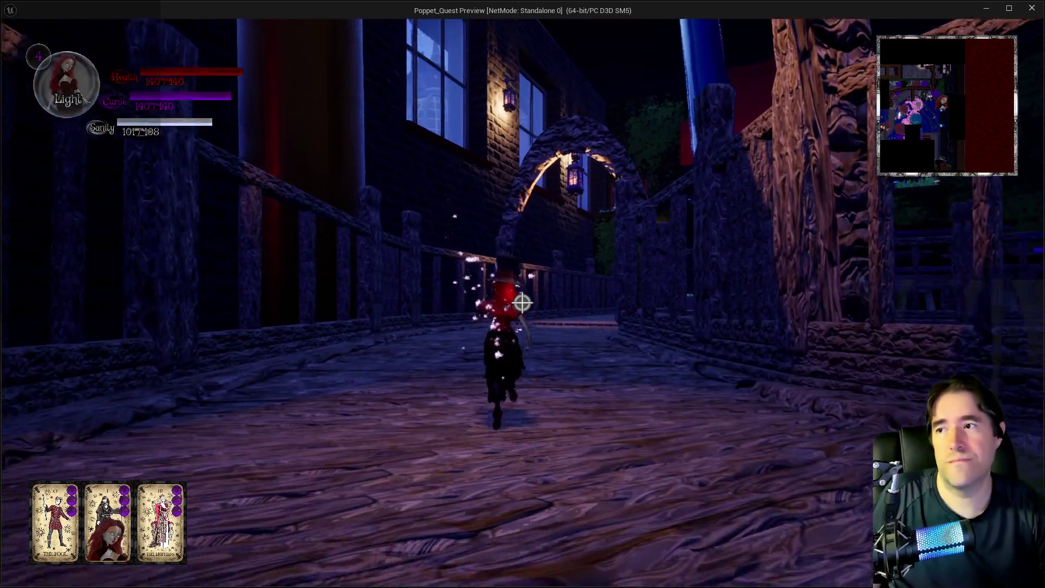
{"action": "key", "text": "w"}
{"action": "key", "text": "q"}
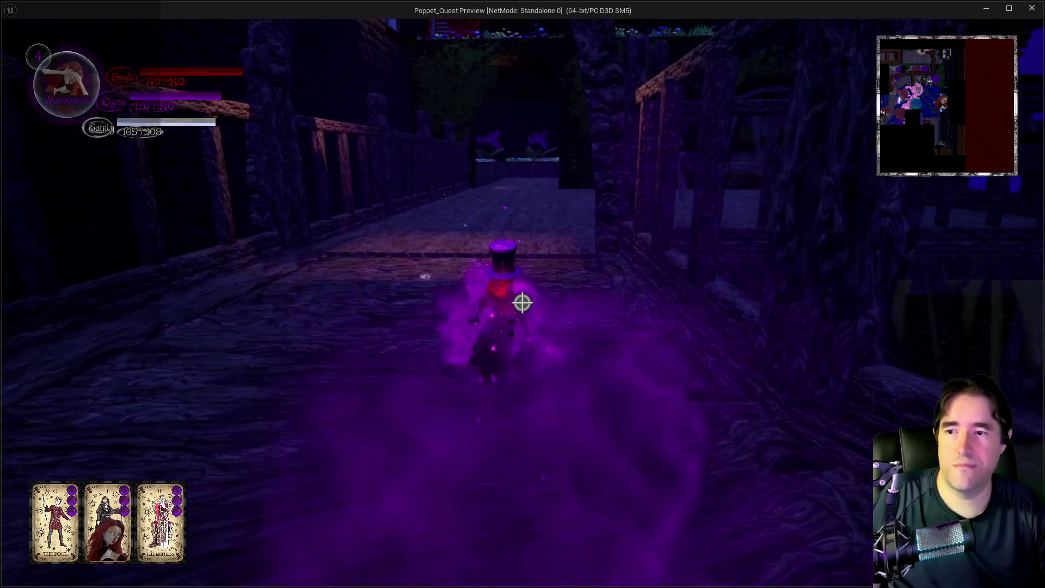
{"action": "key", "text": "w"}
{"action": "key", "text": "q"}
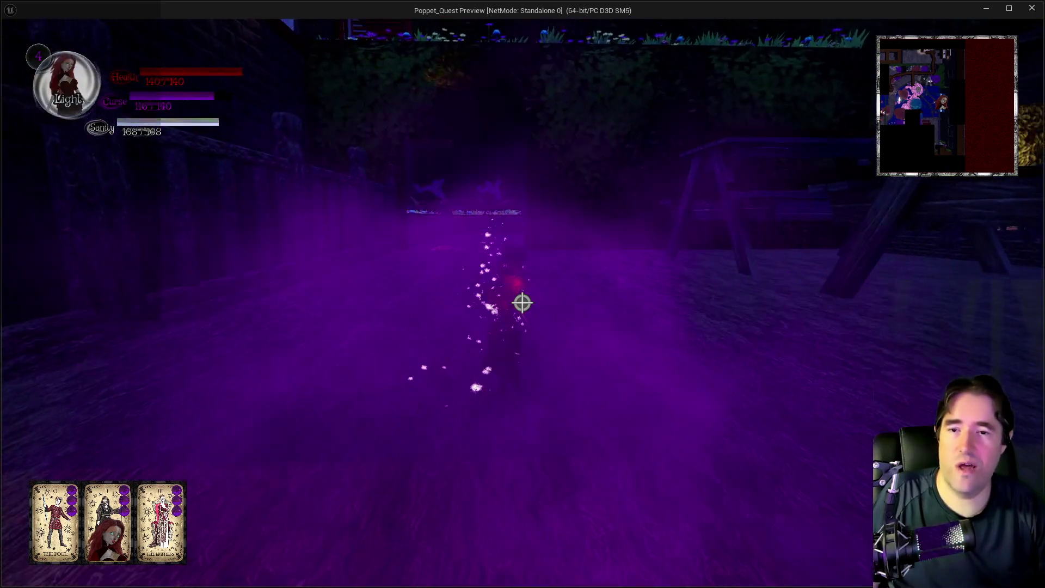
{"action": "key", "text": "q"}
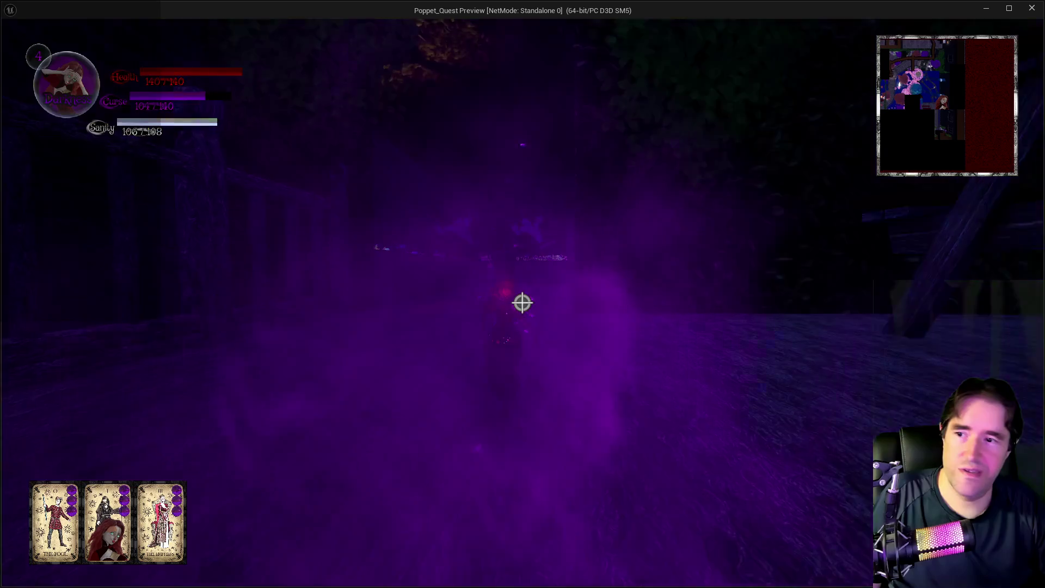
{"action": "key", "text": "q"}
{"action": "key", "text": "w"}
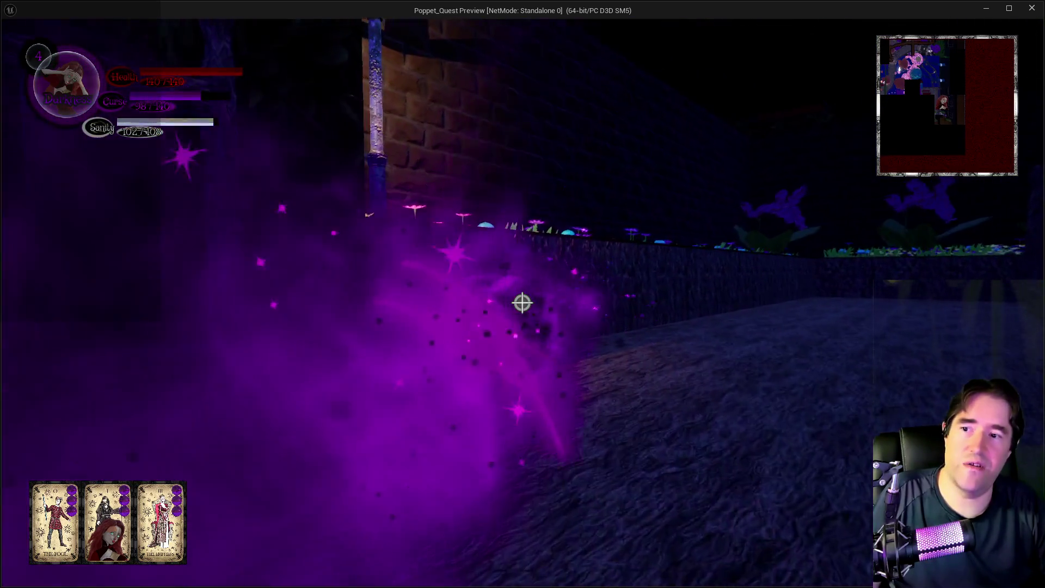
Jump up onto the flower ledge and advance along it toward the enemy.
{"action": "key", "text": "space"}
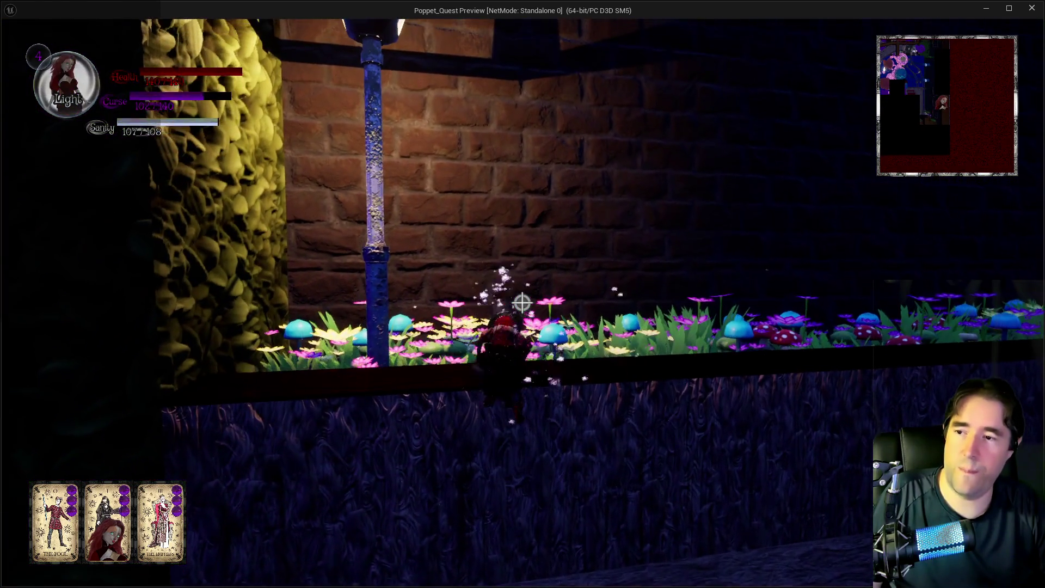
{"action": "key", "text": "w"}
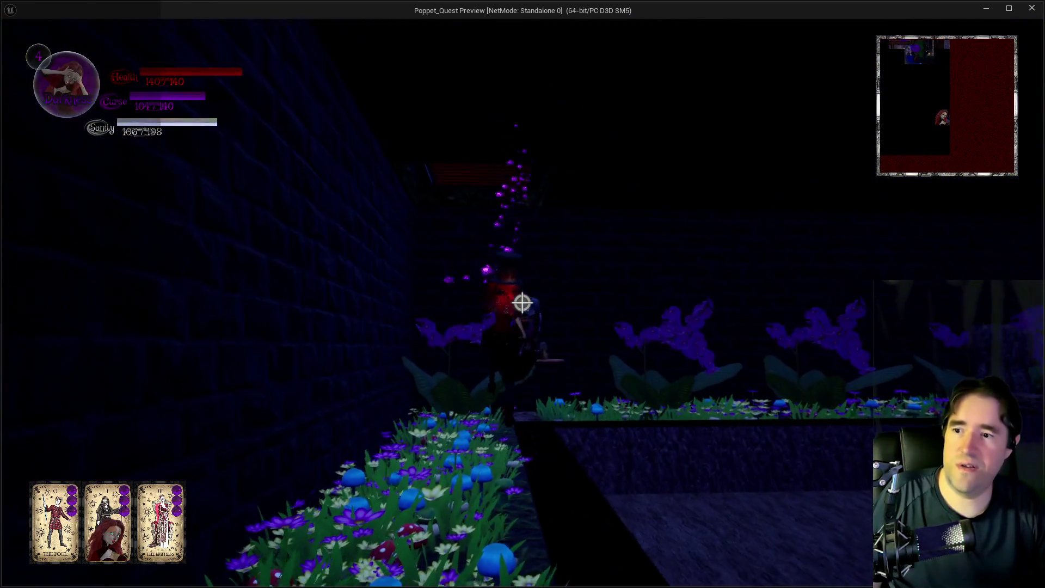
{"action": "key", "text": "w"}
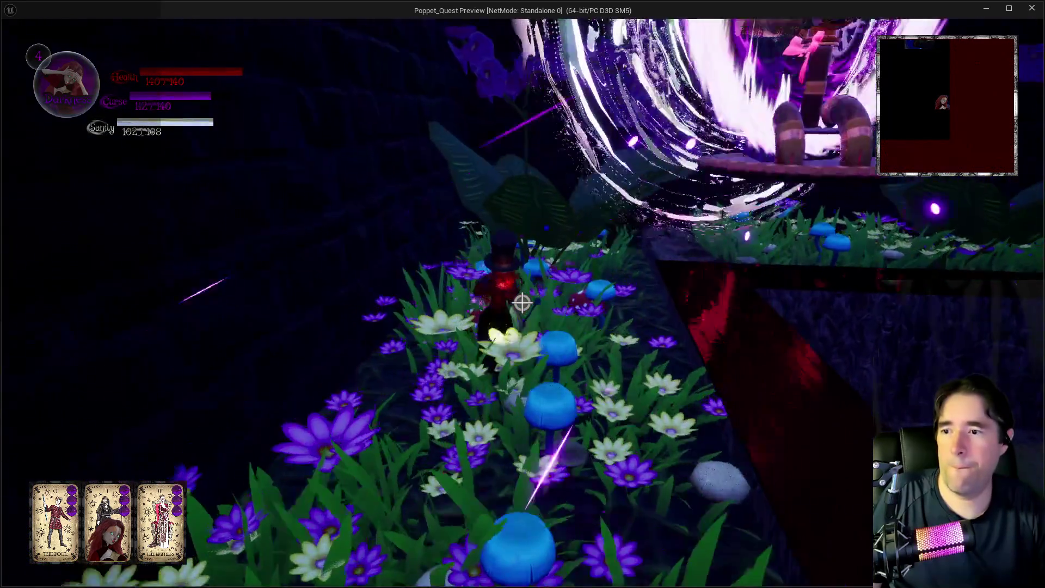
{"action": "key", "text": "w"}
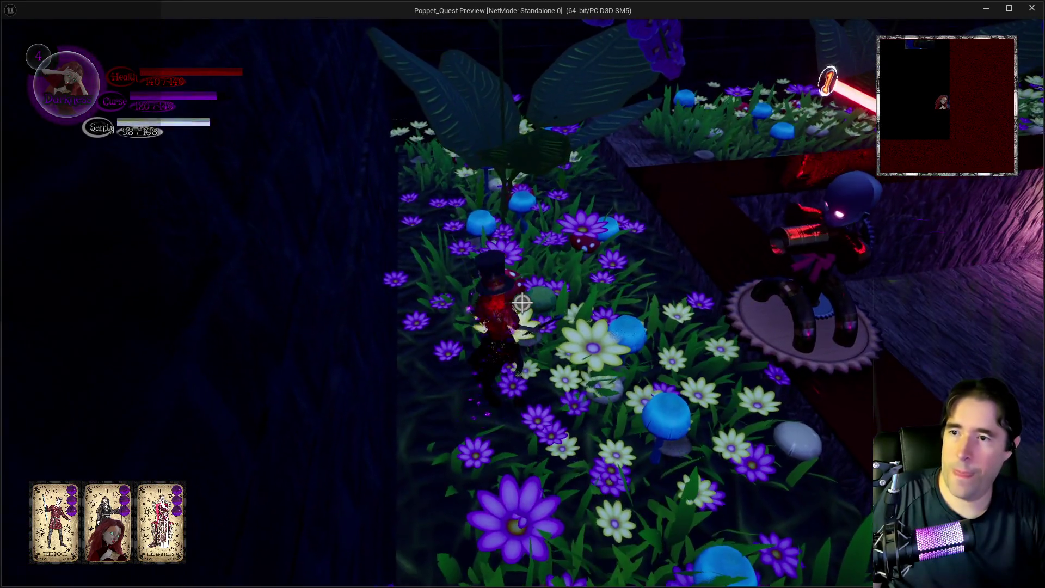
{"action": "key", "text": "w"}
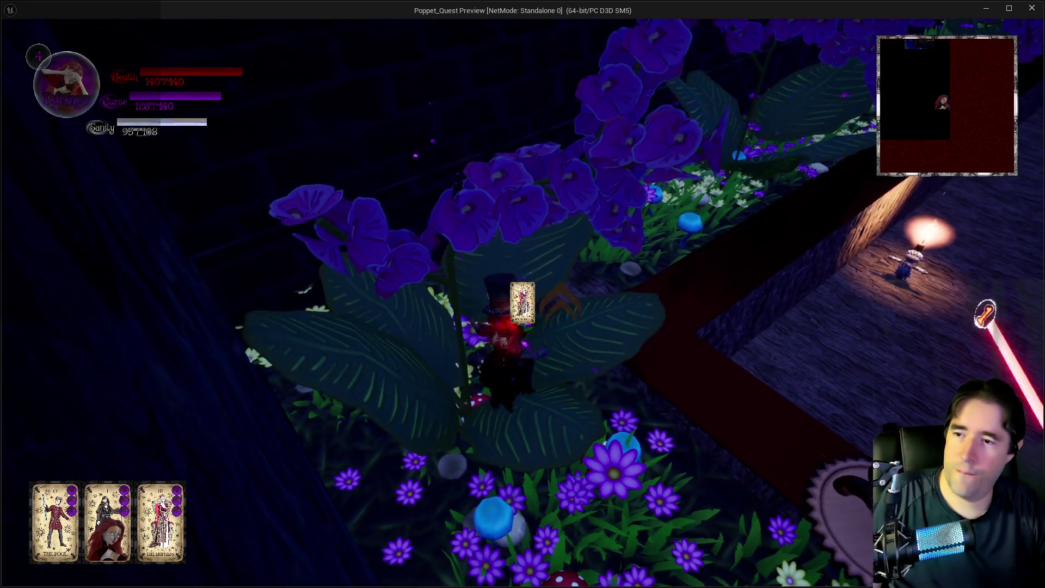
Fight the laser-firing doll enemy, swapping spell cards and turning through the garden toward the beam.
{"action": "key", "text": "w"}
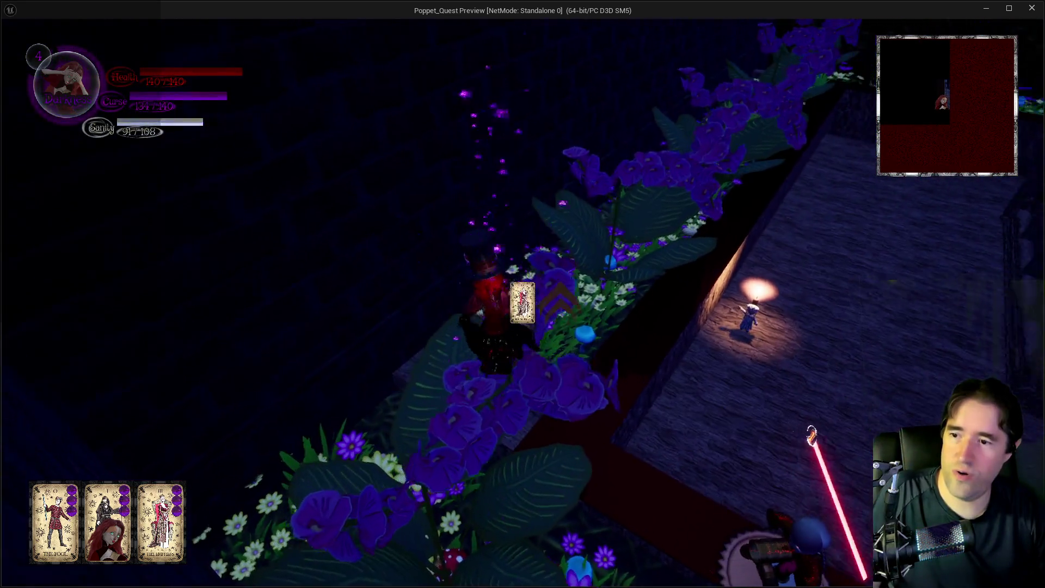
{"action": "key", "text": "w"}
{"action": "key", "text": "w"}
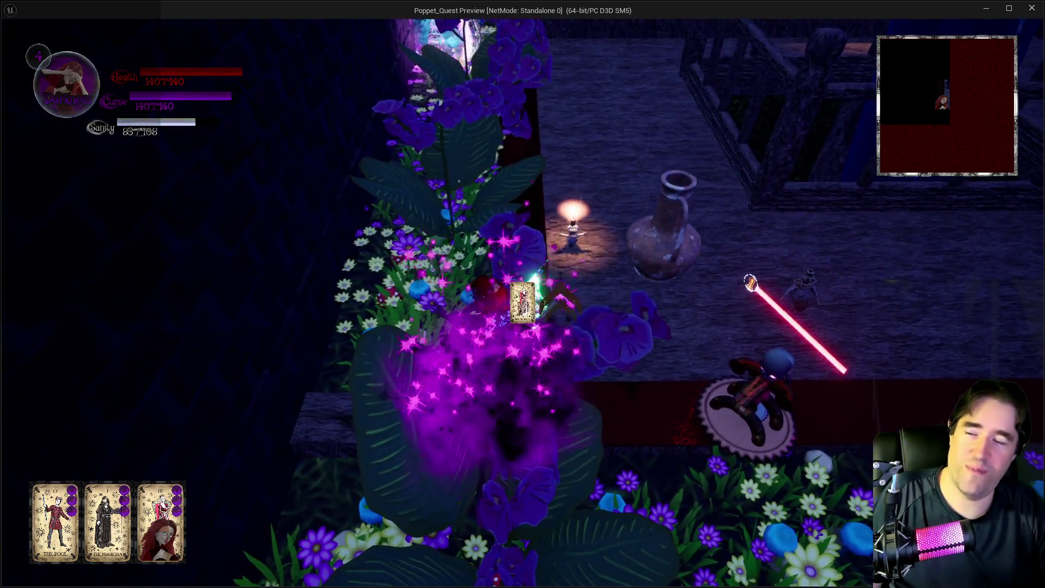
{"action": "key", "text": "w"}
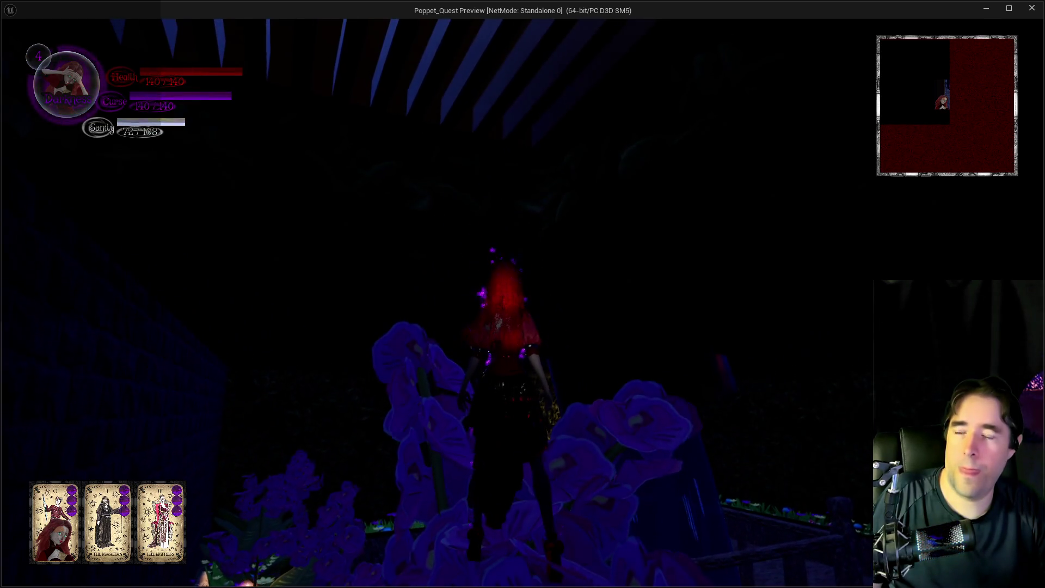
{"action": "key", "text": "w"}
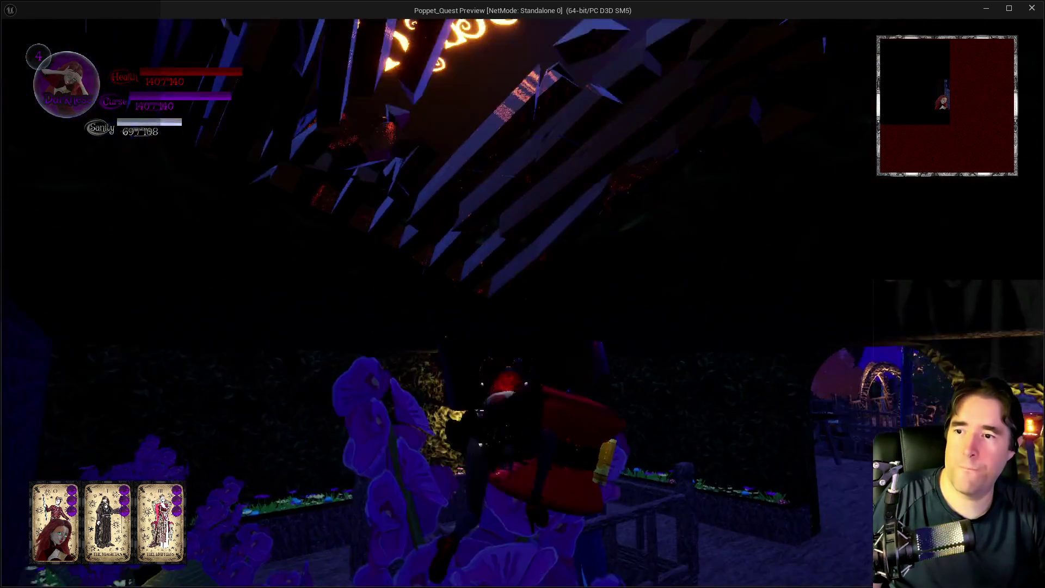
{"action": "key", "text": "w"}
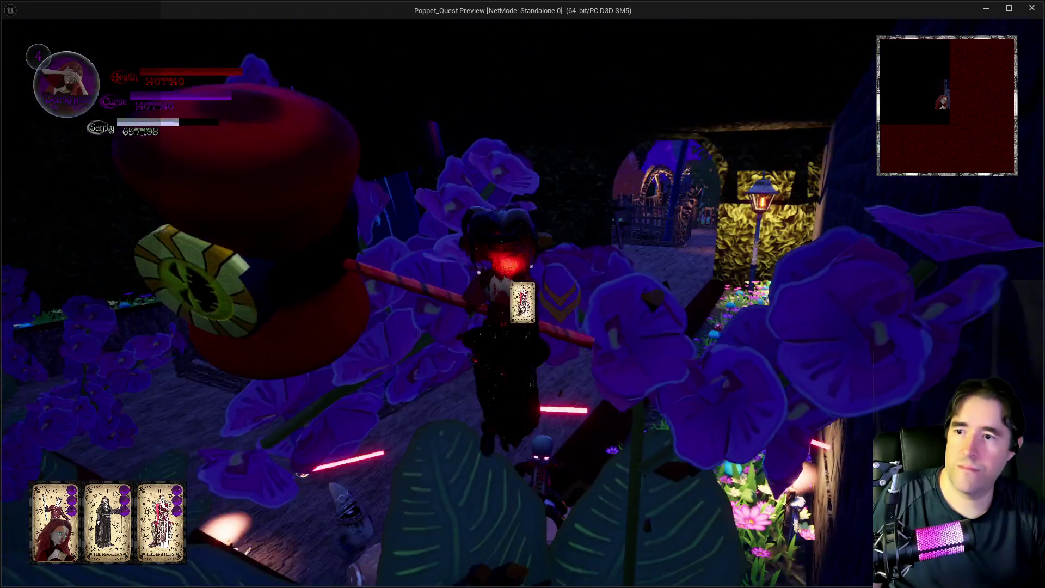